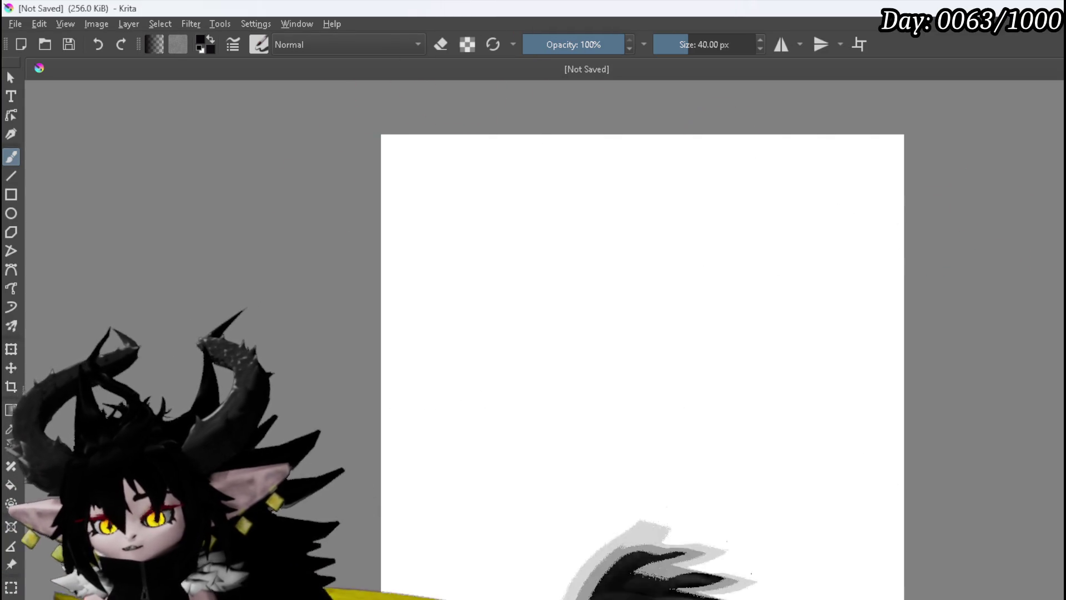
Step: Handwrite Offensive and Support on the canvas with the brush
mouse_move(432, 150)
mouse_down()
mouse_move(417, 197)
mouse_move(425, 169)
mouse_move(512, 198)
mouse_up()
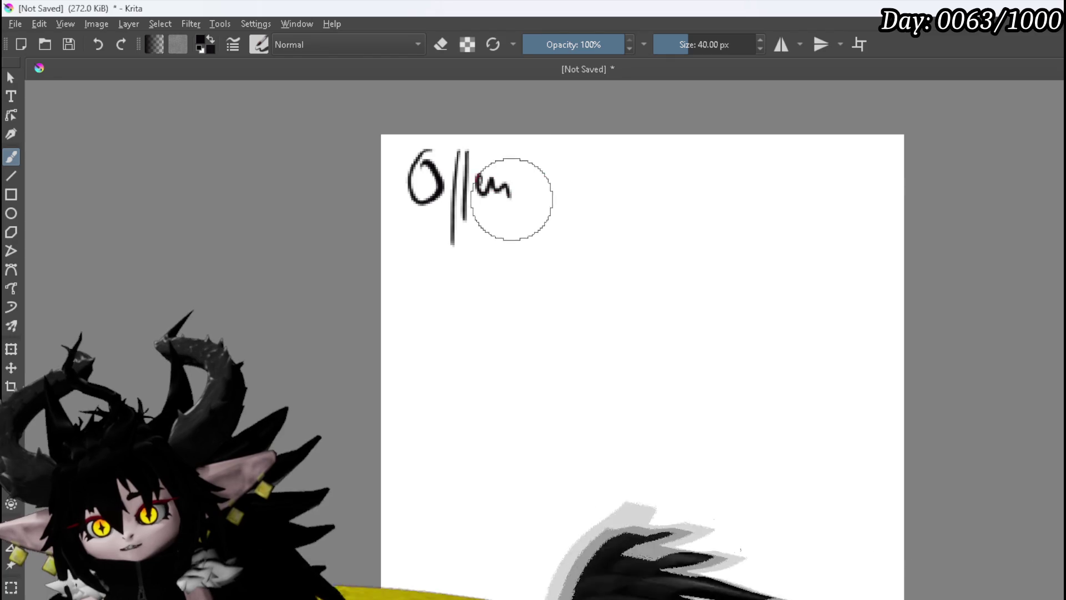
click(543, 151)
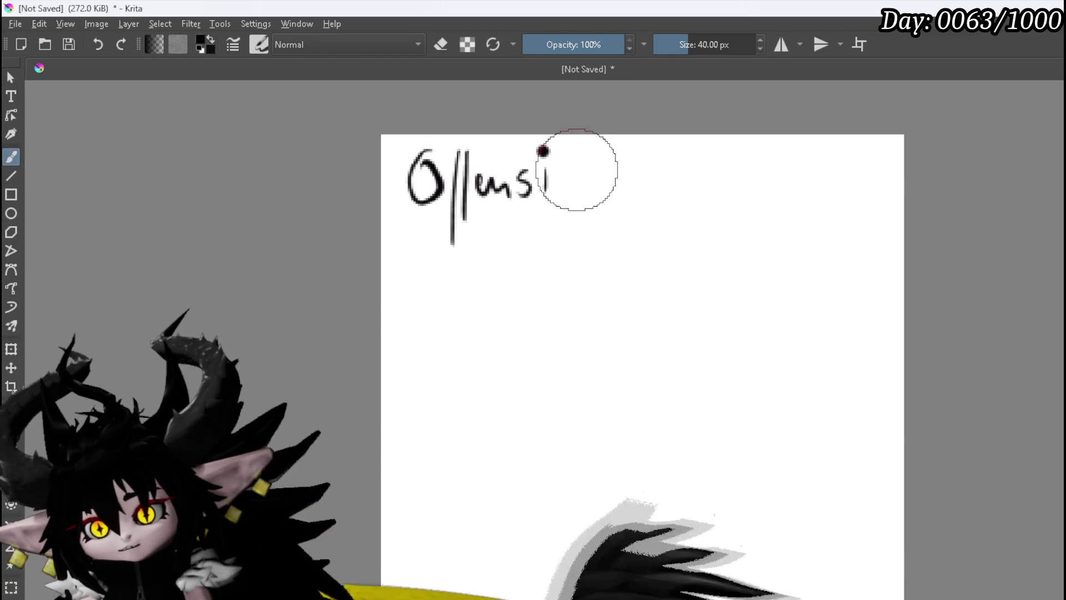
drag(589, 177, 605, 190)
mouse_move(426, 251)
mouse_down()
mouse_move(424, 282)
mouse_move(457, 277)
mouse_up()
mouse_move(469, 265)
mouse_down()
mouse_move(475, 302)
mouse_move(478, 280)
mouse_move(534, 259)
mouse_up()
drag(539, 222, 551, 264)
drag(531, 245, 547, 240)
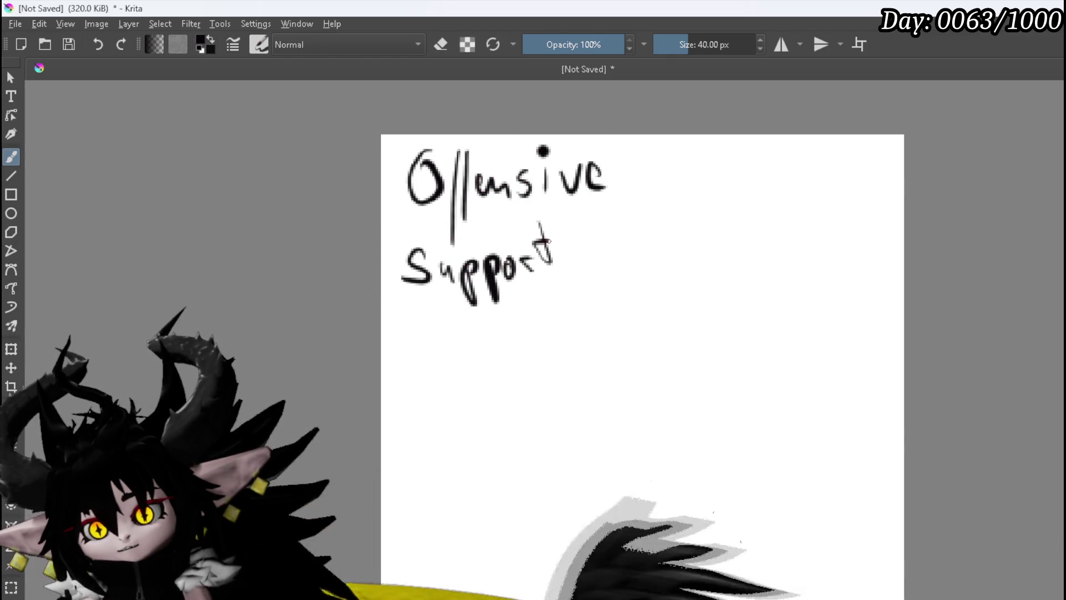
Step: Write Card and Summon below, draw a thick border line around the list, then clear the canvas
mouse_move(398, 357)
mouse_down()
mouse_move(436, 378)
mouse_move(461, 368)
mouse_up()
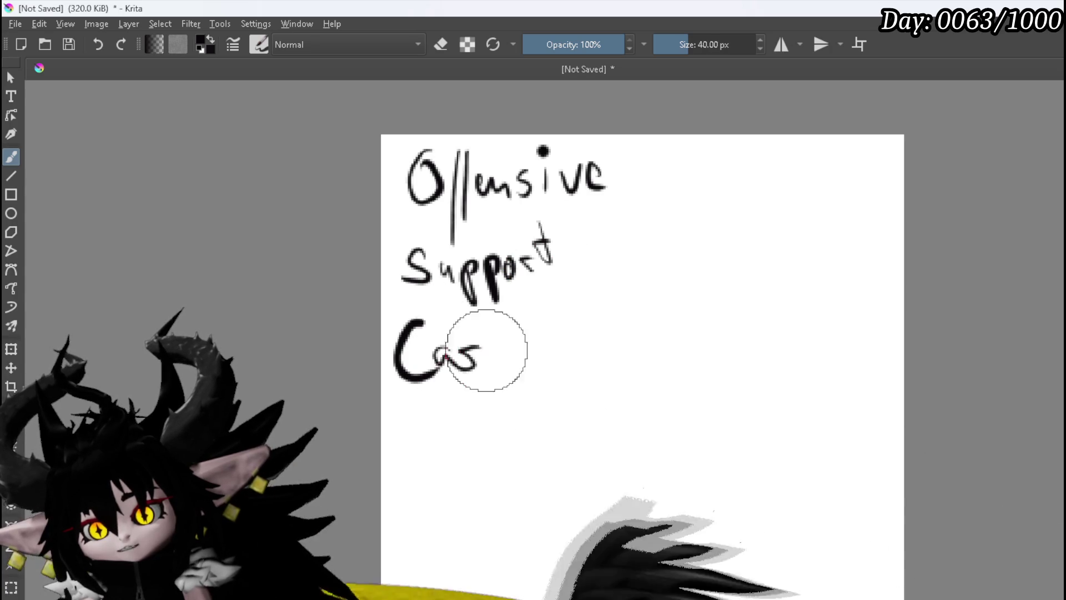
drag(425, 418, 391, 465)
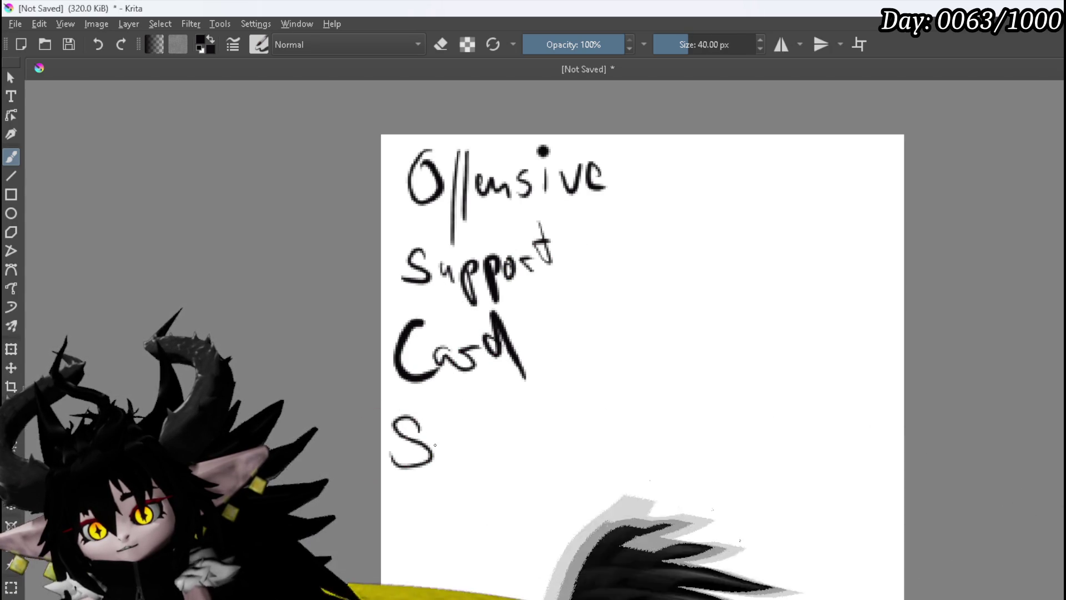
mouse_move(472, 461)
mouse_down()
mouse_move(488, 441)
mouse_move(504, 461)
mouse_move(575, 443)
mouse_move(599, 466)
mouse_up()
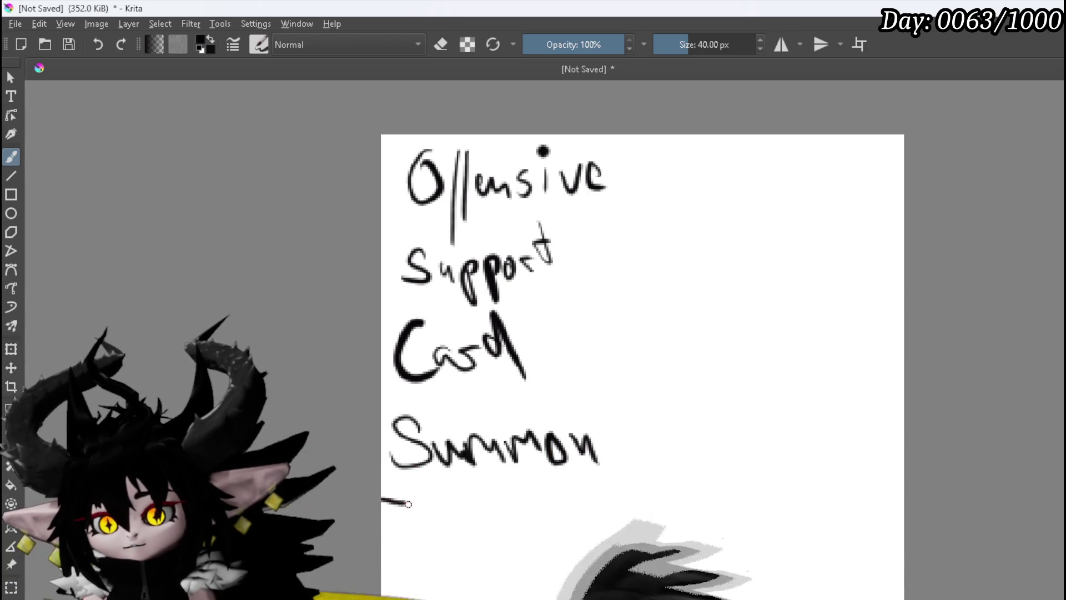
drag(691, 386, 669, 139)
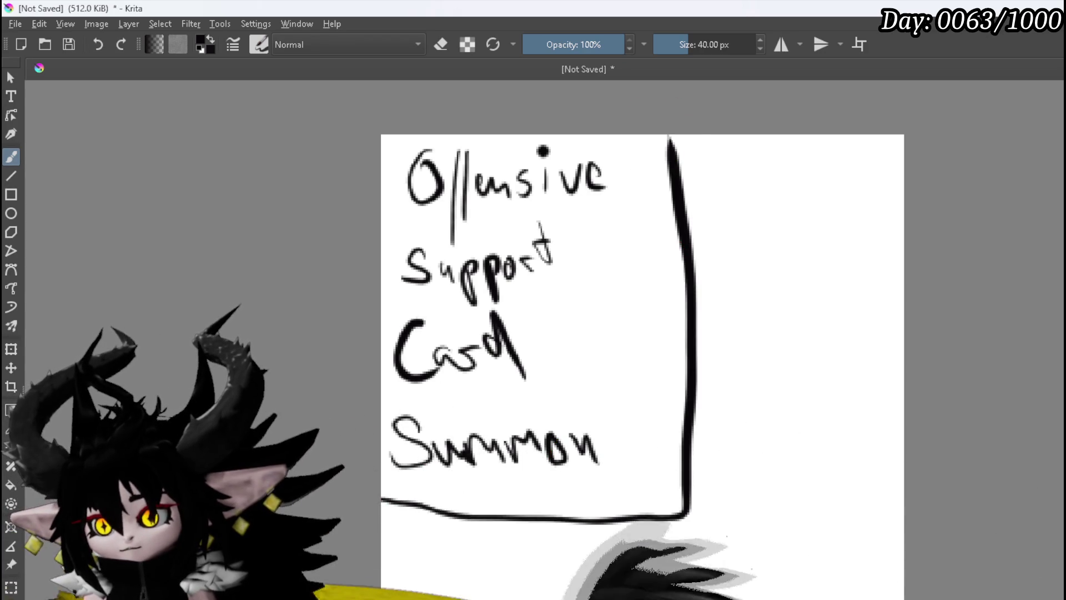
key(Delete)
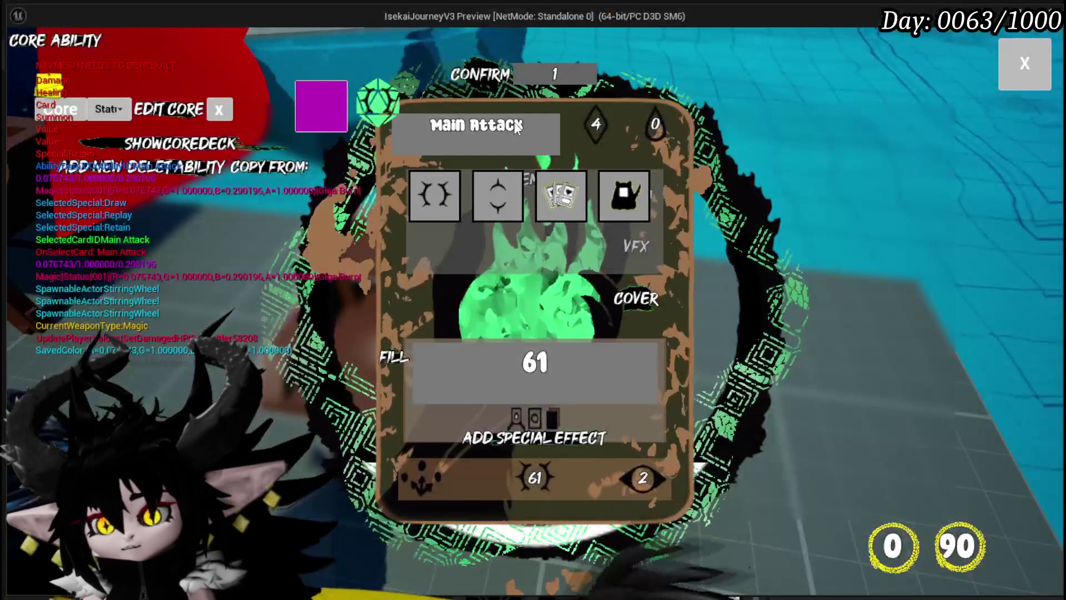
Step: Bring up the Main Attack card's six targeting options and inspect them
click(418, 474)
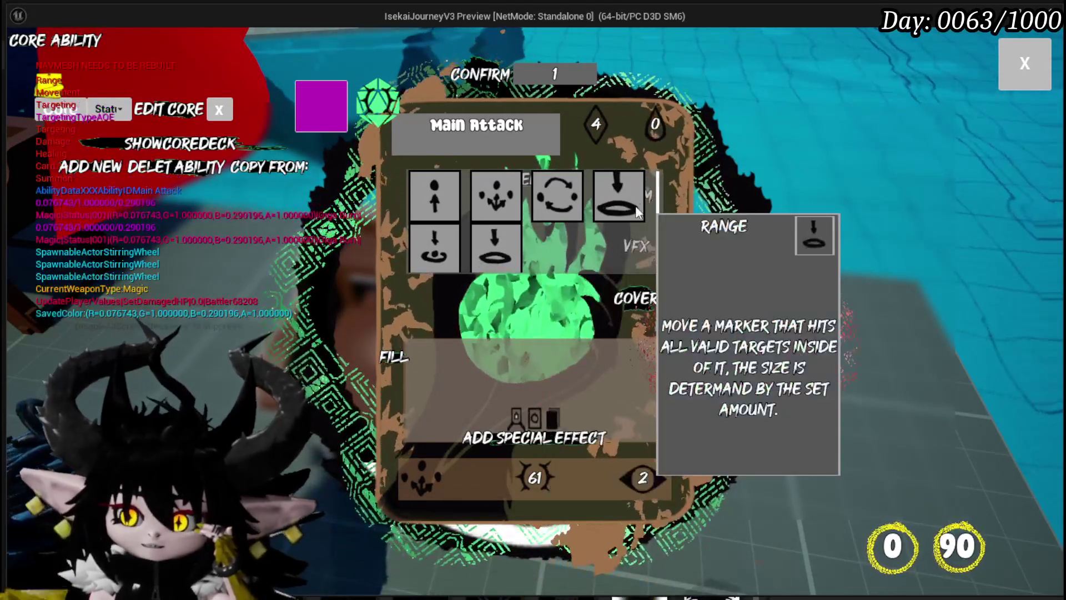
mouse_move(502, 258)
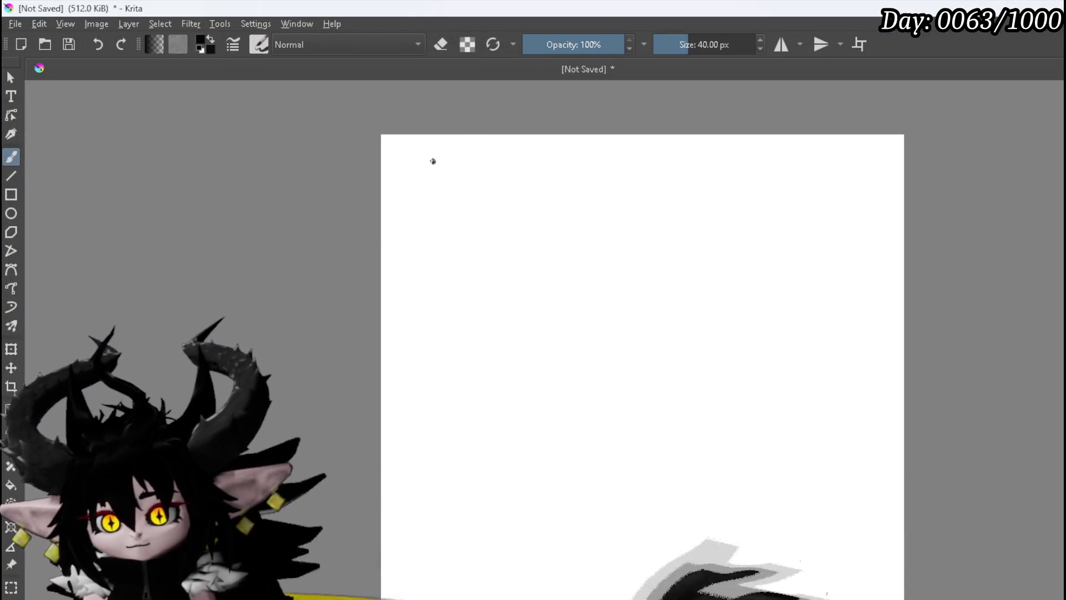
Step: Handwrite Single, AOE and Bounce on the canvas
drag(498, 208, 501, 234)
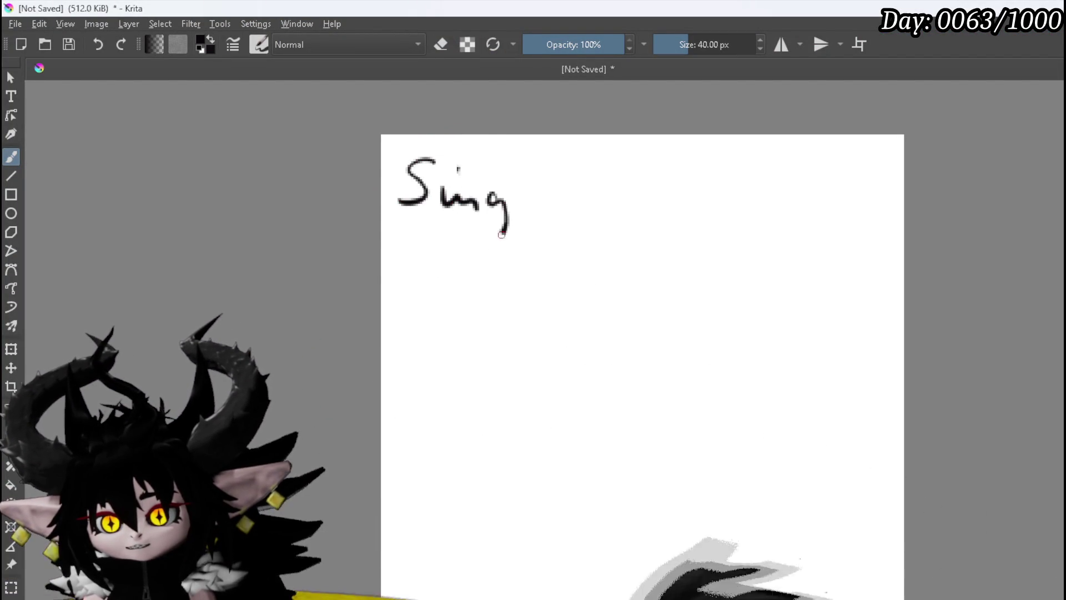
drag(396, 280, 492, 242)
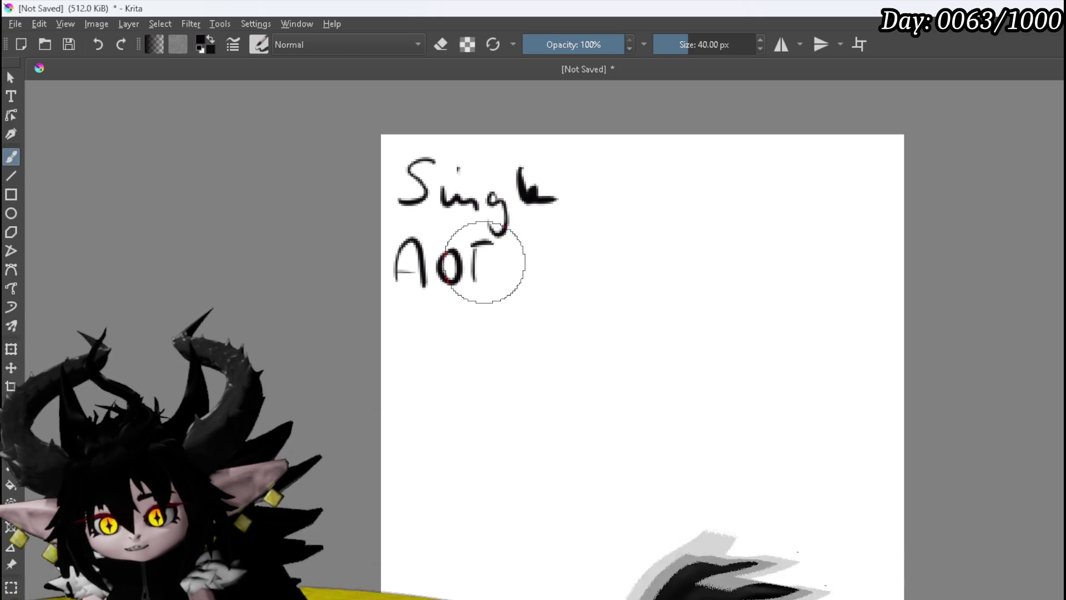
drag(600, 161, 609, 215)
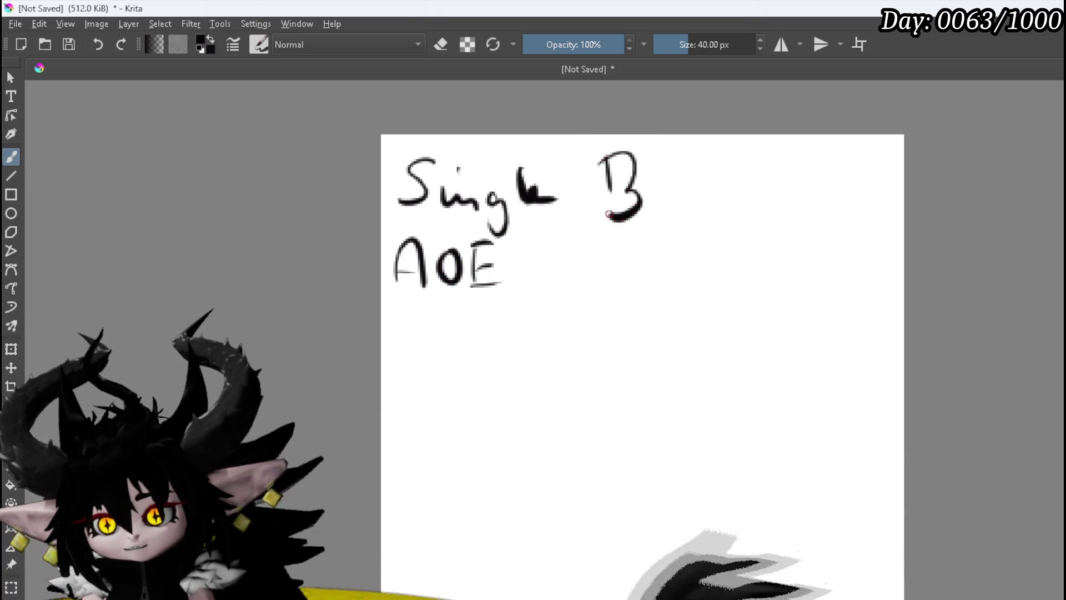
drag(734, 213, 766, 191)
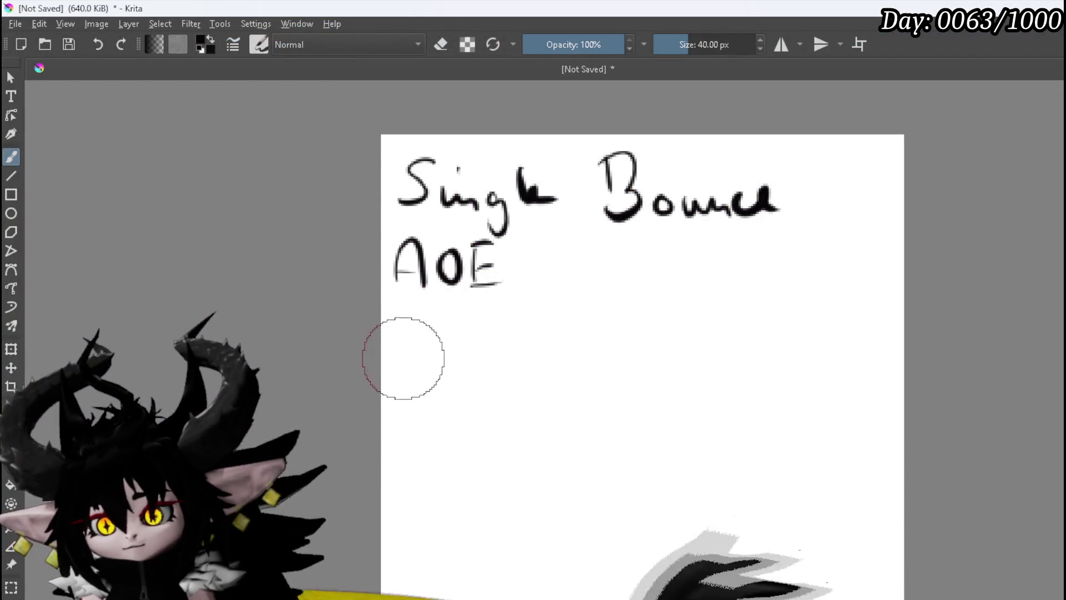
Step: Write Mele, Range and Movement below, then clear the canvas
drag(506, 327, 538, 361)
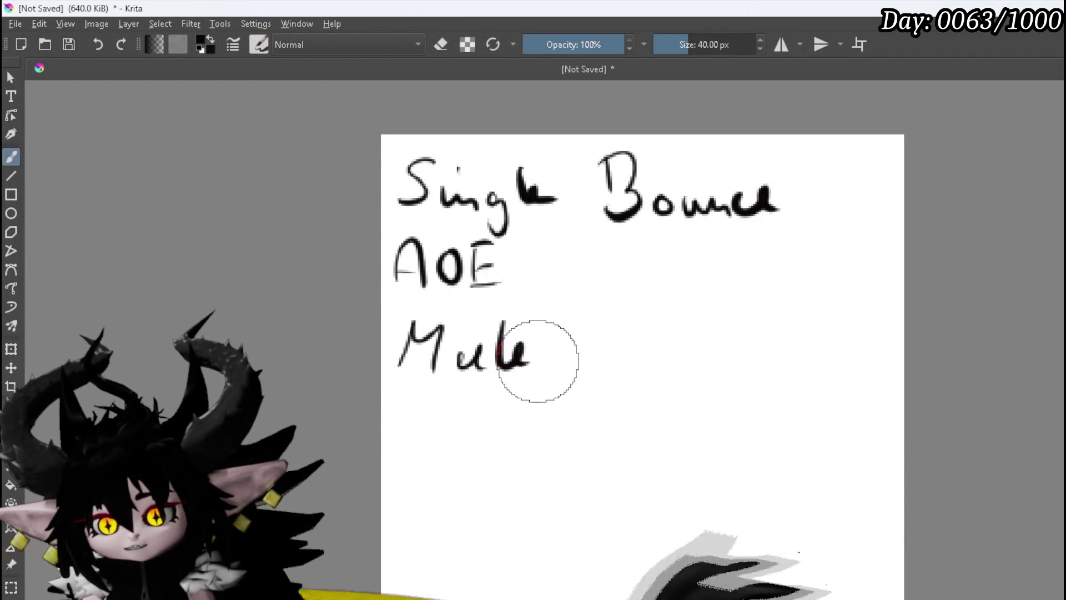
drag(638, 328, 639, 340)
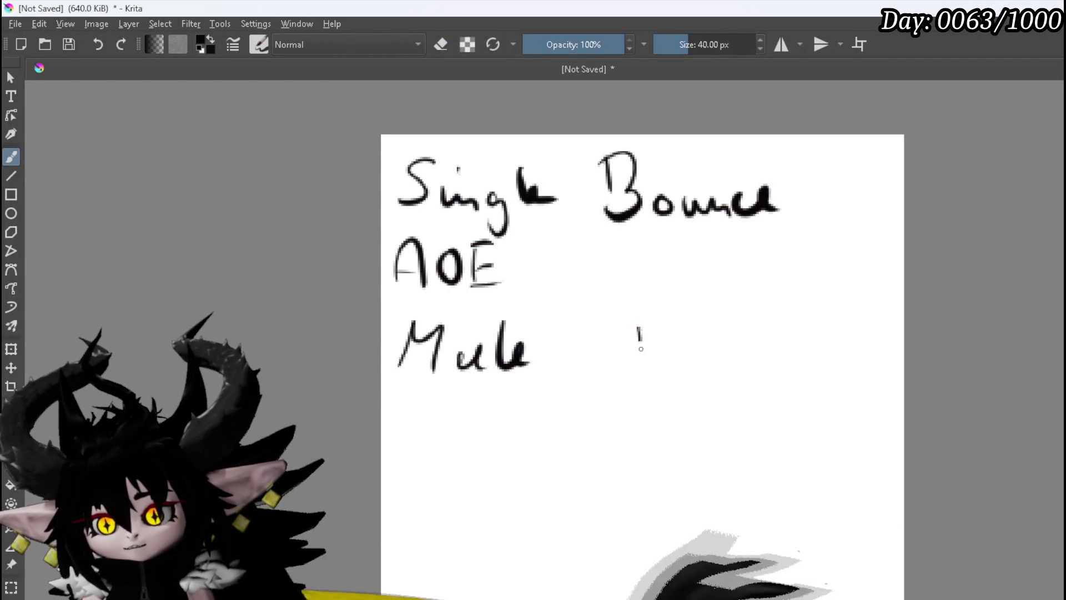
drag(736, 361, 752, 371)
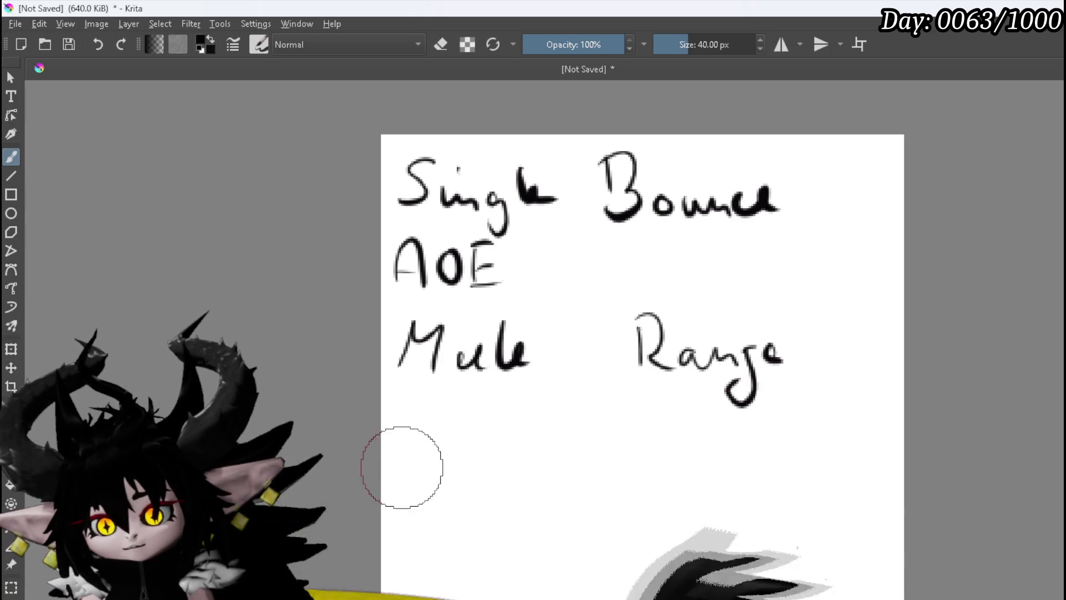
drag(531, 456, 548, 467)
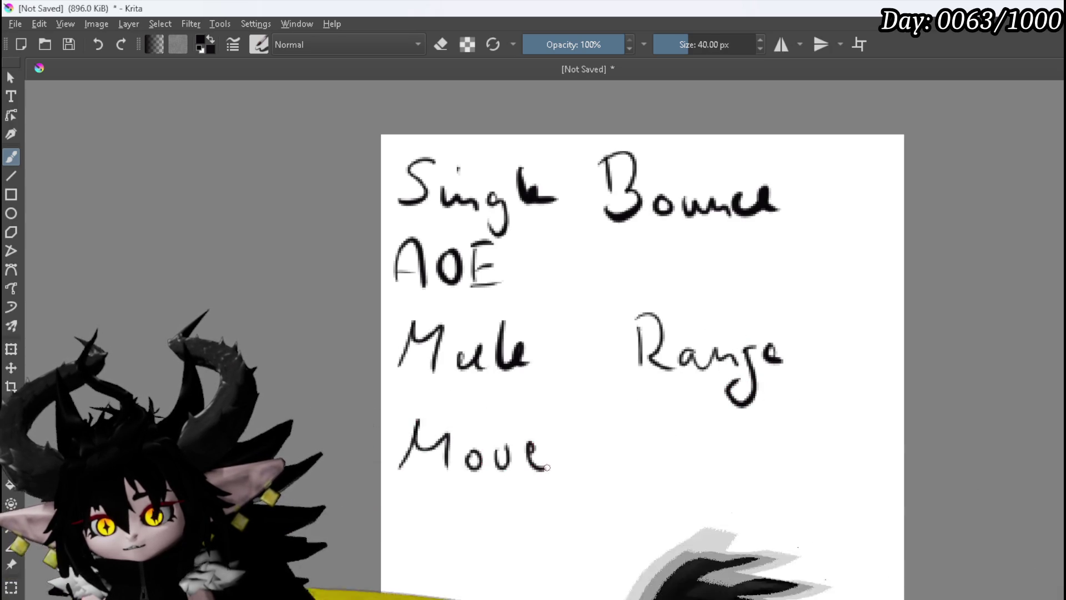
drag(655, 420, 655, 458)
drag(646, 441, 665, 437)
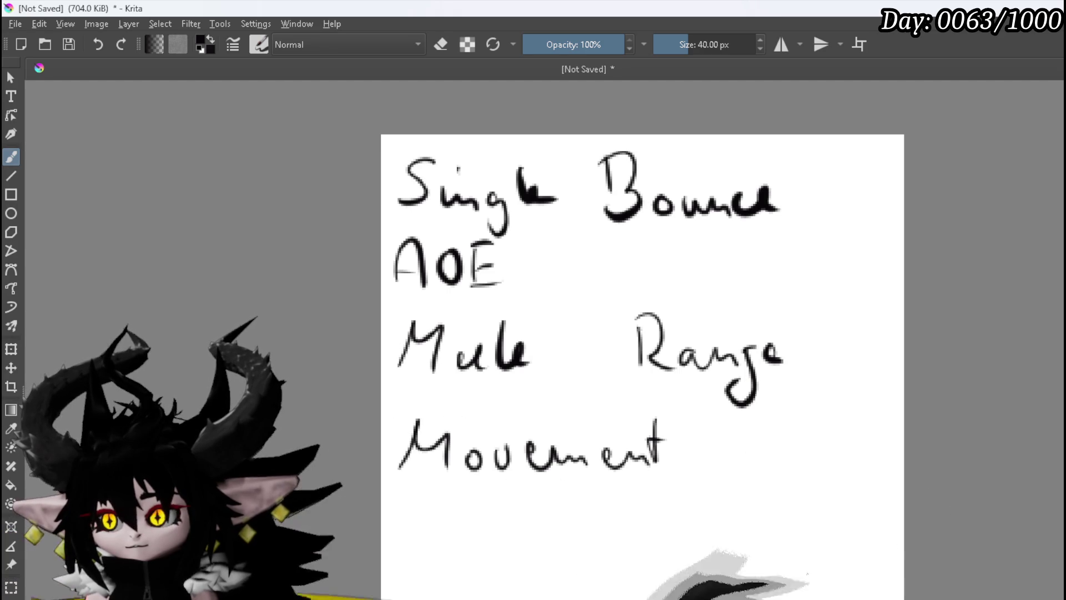
key(Delete)
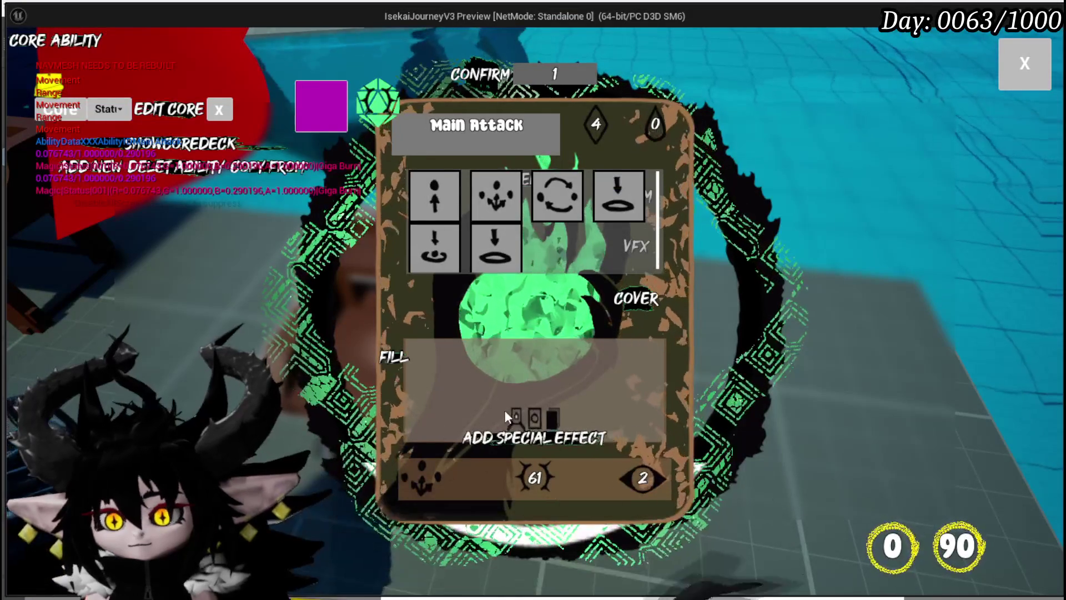
Step: Show the card's ability-type choices and read the Summon, Status Effect and Direct Hit icons
click(652, 477)
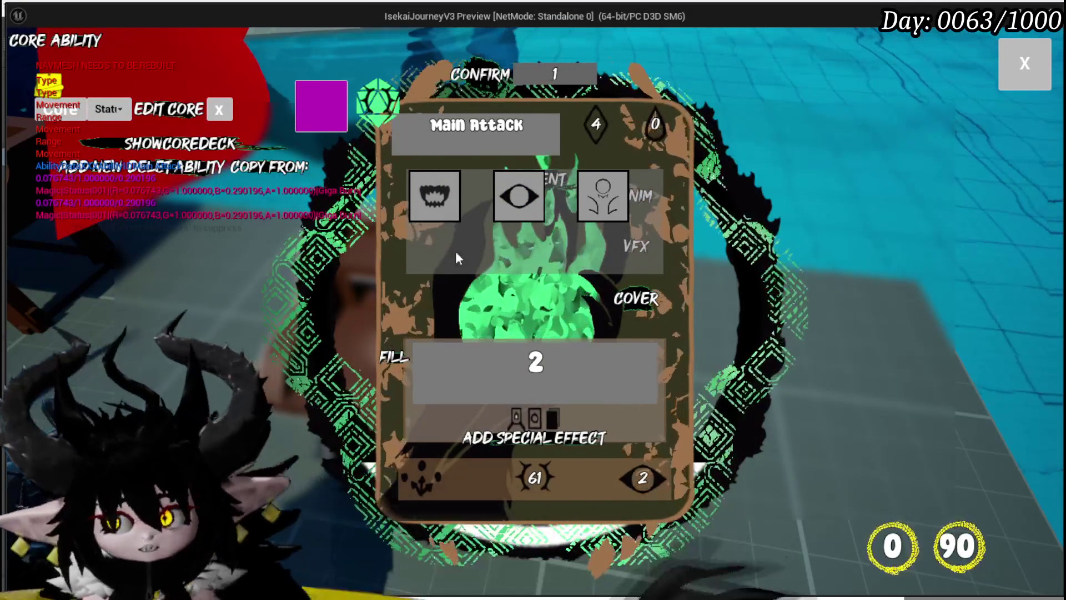
mouse_move(602, 204)
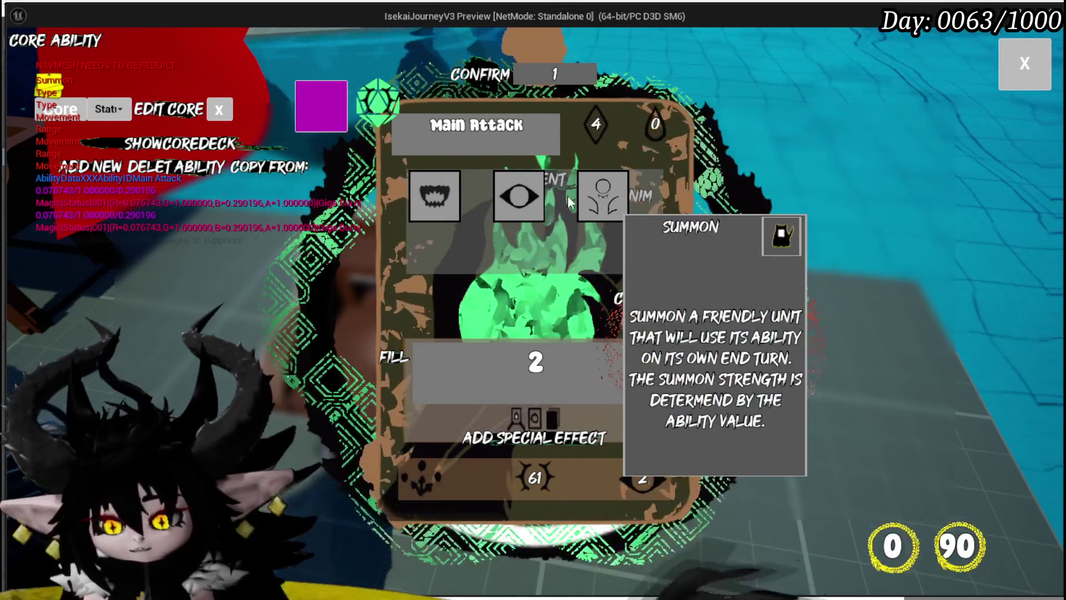
mouse_move(527, 192)
mouse_move(434, 195)
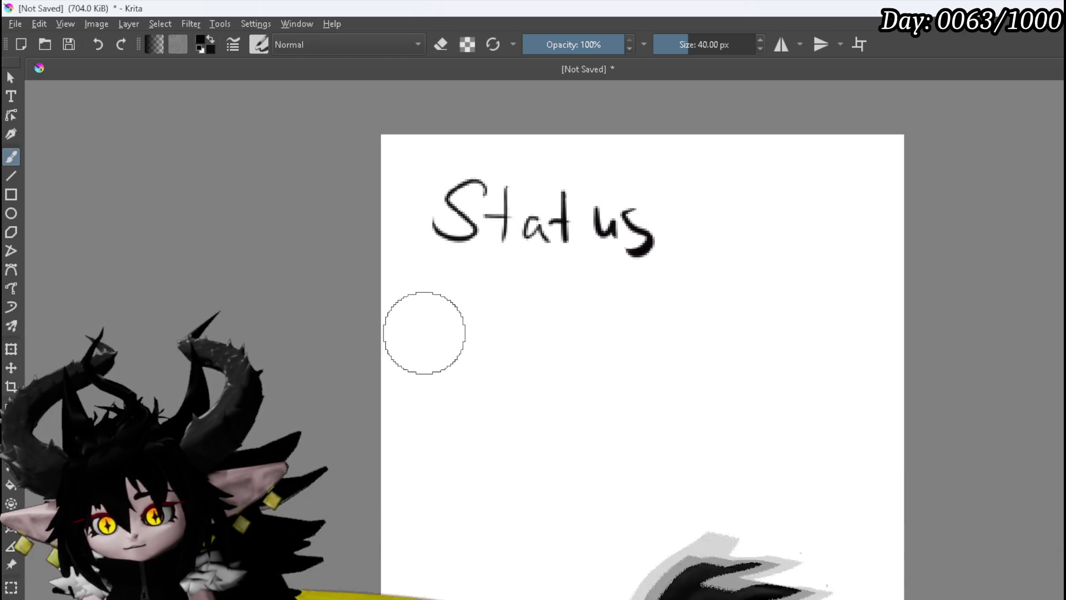
Step: Write Direckt Hit below Status
drag(506, 353, 539, 334)
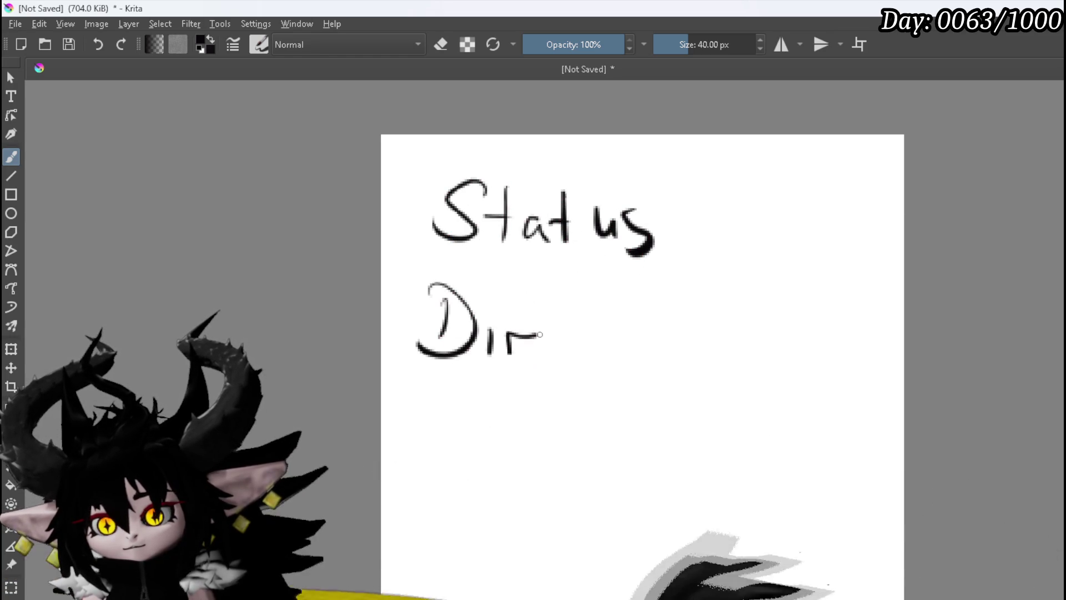
drag(632, 278, 633, 347)
drag(624, 320, 650, 315)
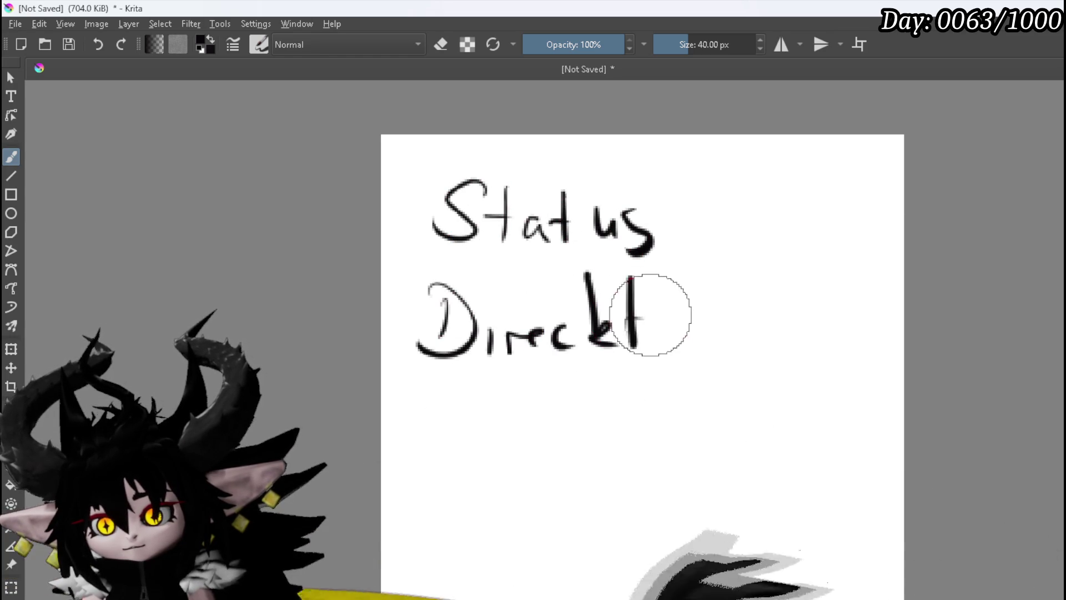
mouse_move(698, 278)
mouse_down()
mouse_move(700, 352)
mouse_move(716, 324)
mouse_up()
drag(725, 282, 724, 344)
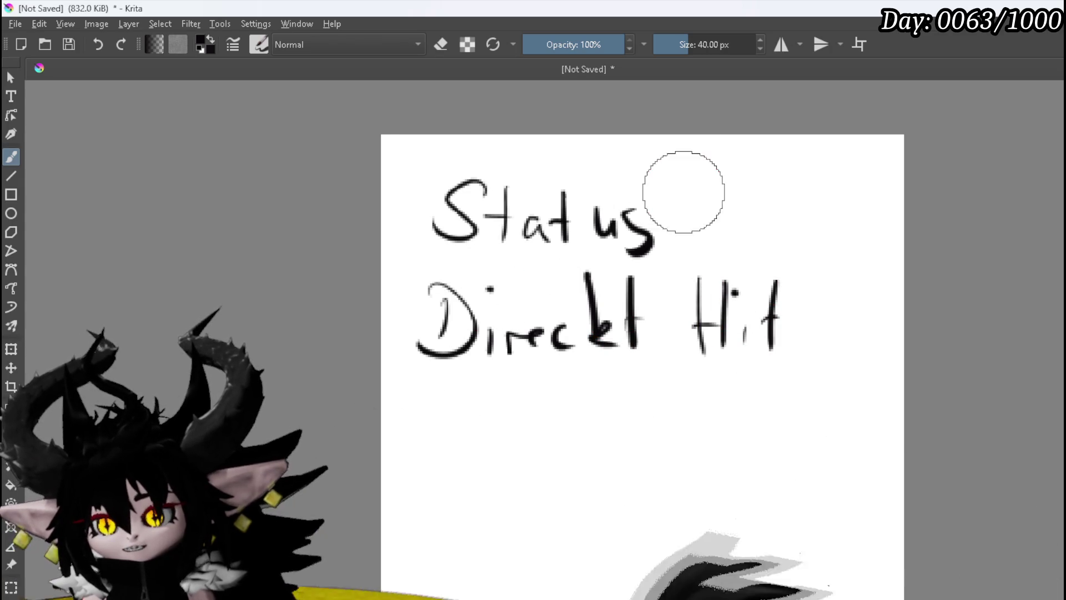
Step: Draw a looping arrow from Status, add 'A lot' at the bottom, then clear the canvas
mouse_move(835, 226)
mouse_down()
mouse_move(811, 440)
mouse_move(683, 457)
mouse_move(744, 473)
mouse_up()
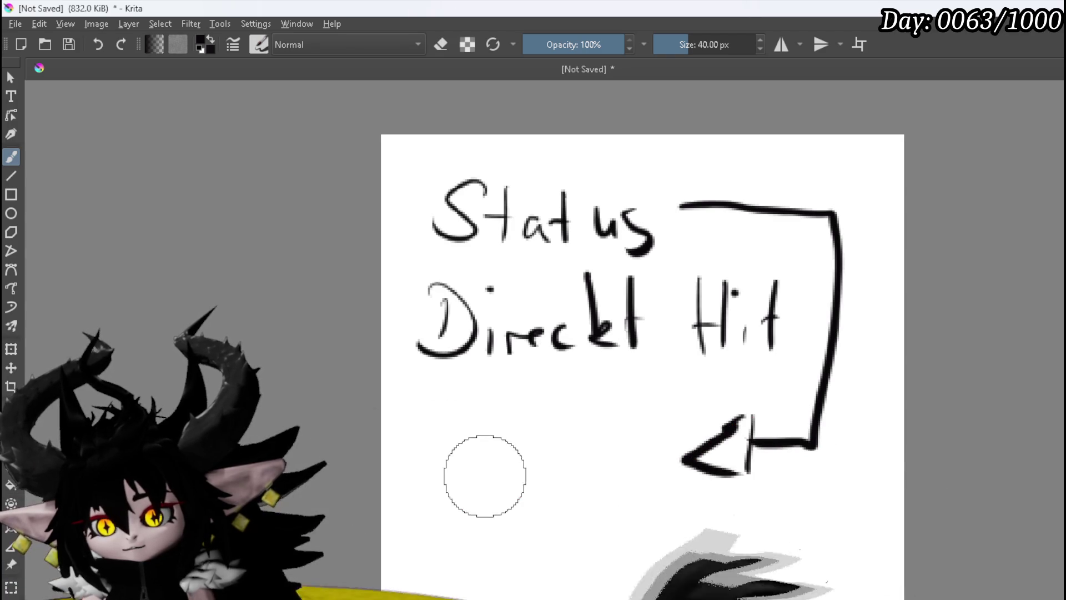
mouse_move(543, 444)
mouse_down()
mouse_move(546, 486)
mouse_move(575, 478)
mouse_up()
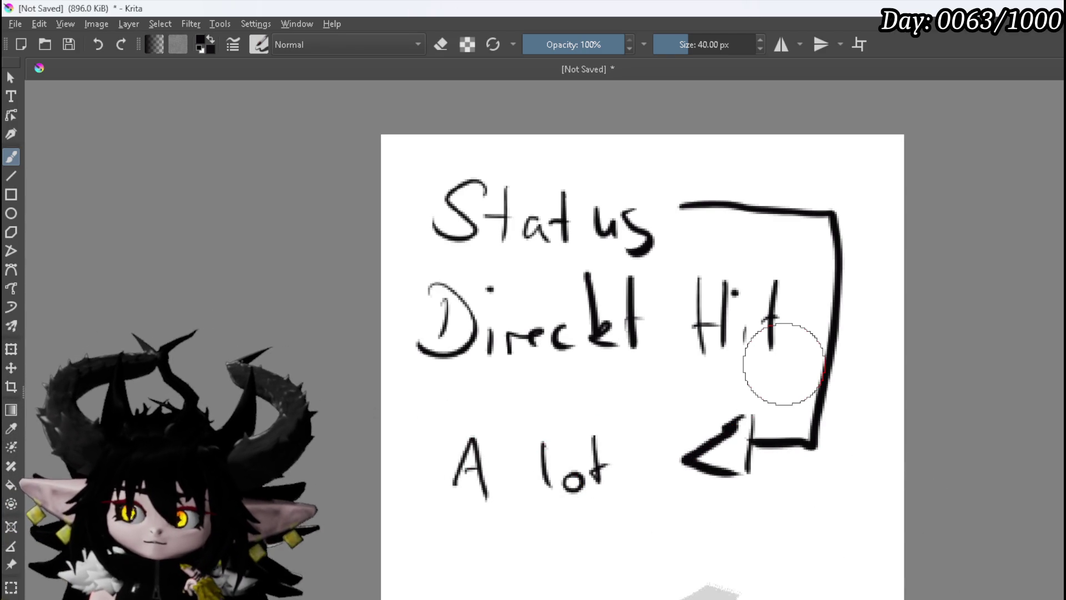
key(Delete)
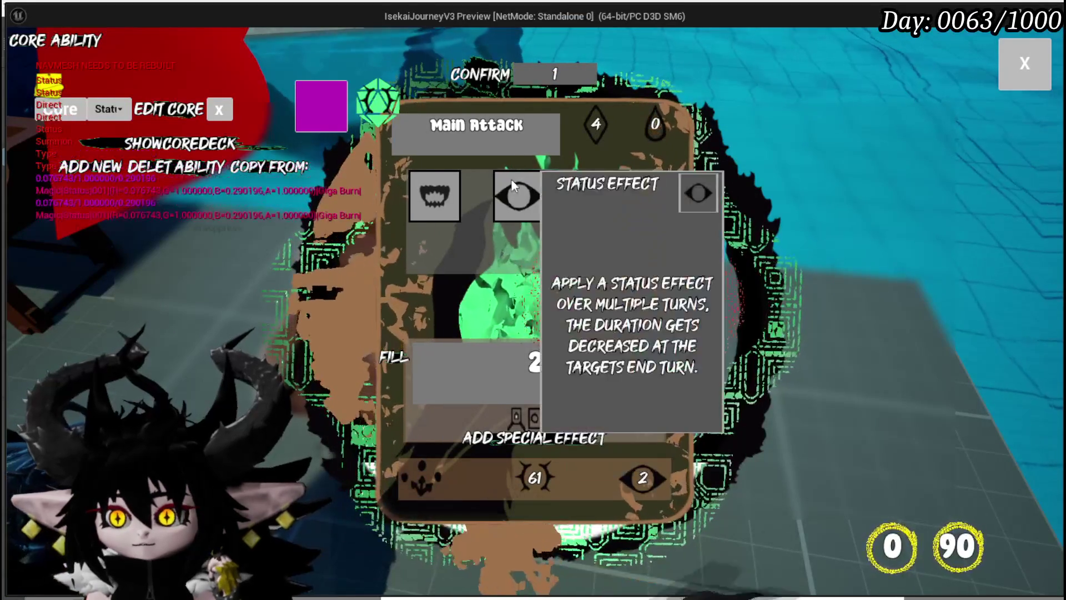
click(511, 181)
scroll(604, 270, down, 2)
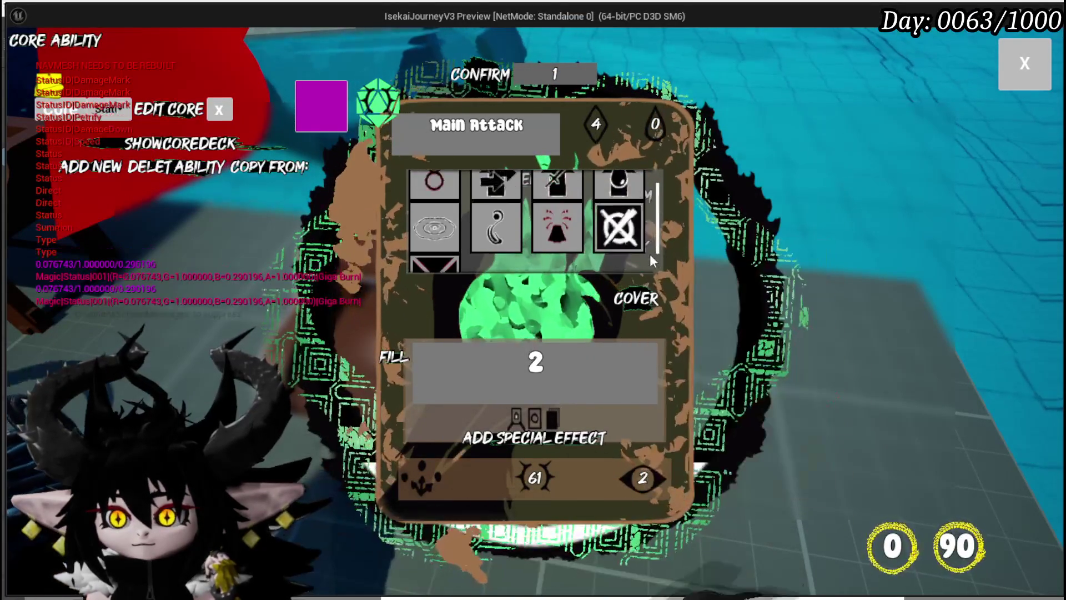
scroll(650, 255, up, 2)
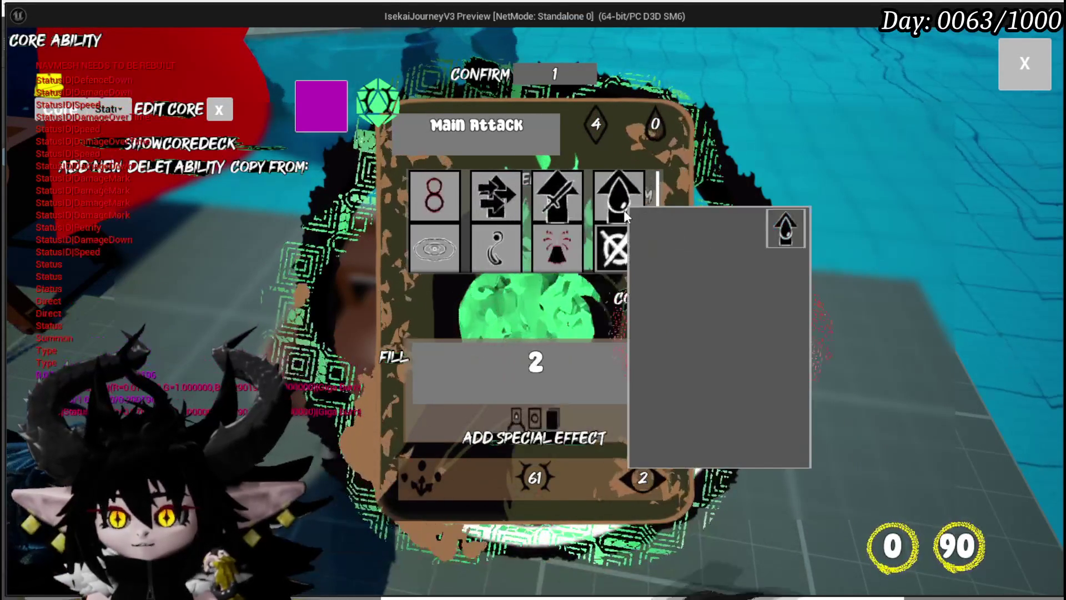
mouse_move(620, 245)
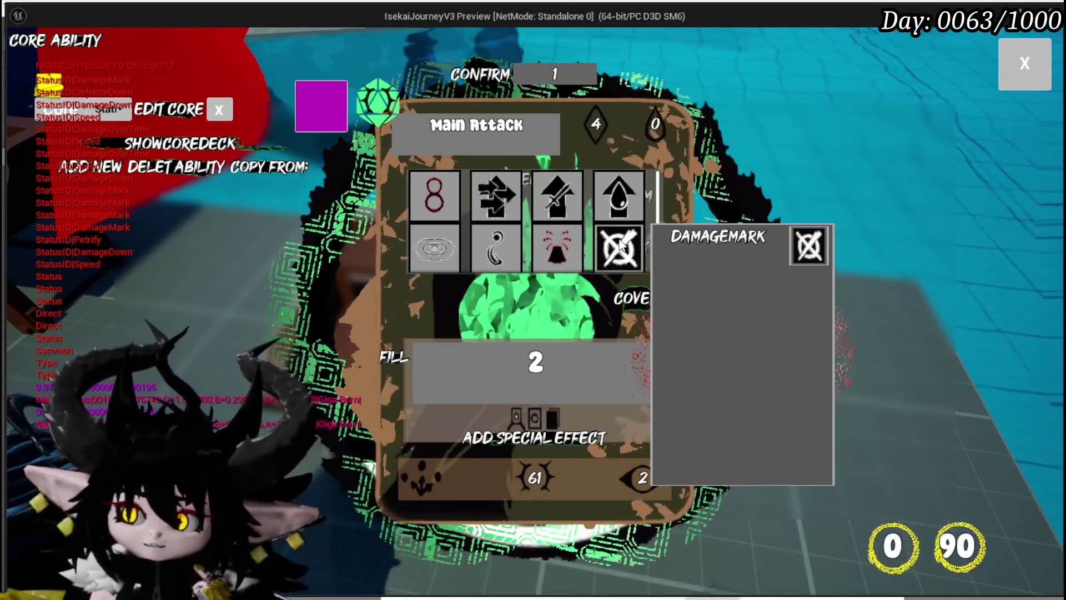
mouse_move(518, 246)
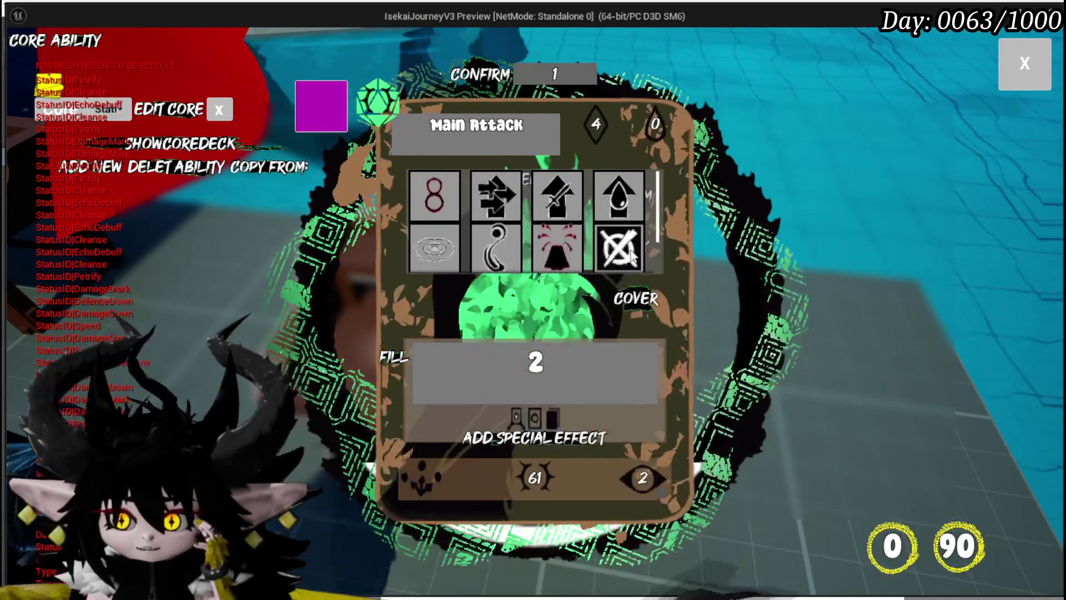
scroll(616, 244, down, 1)
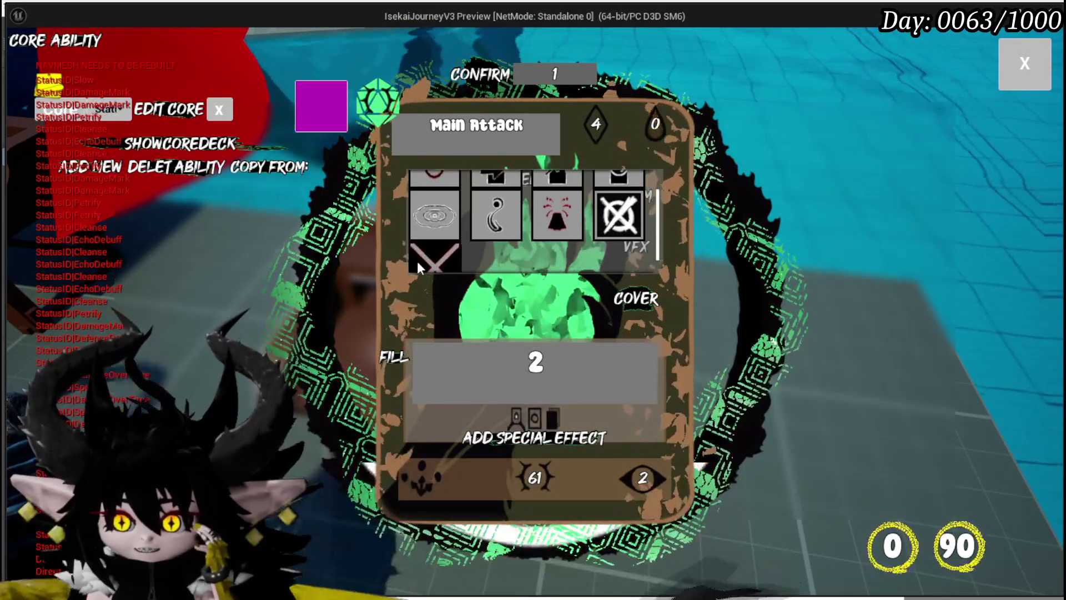
scroll(661, 270, up, 1)
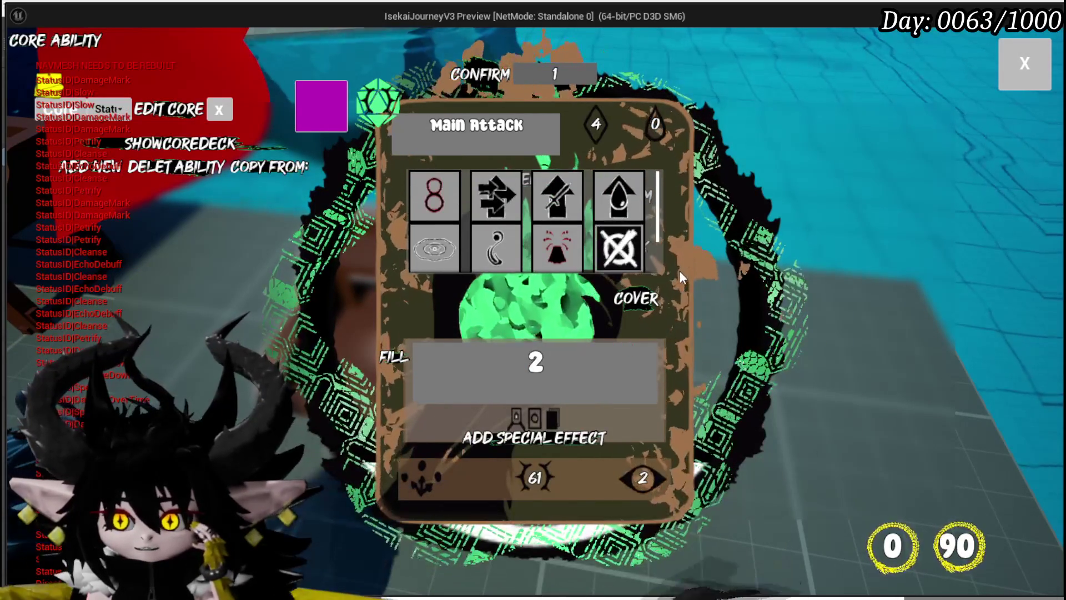
mouse_move(417, 198)
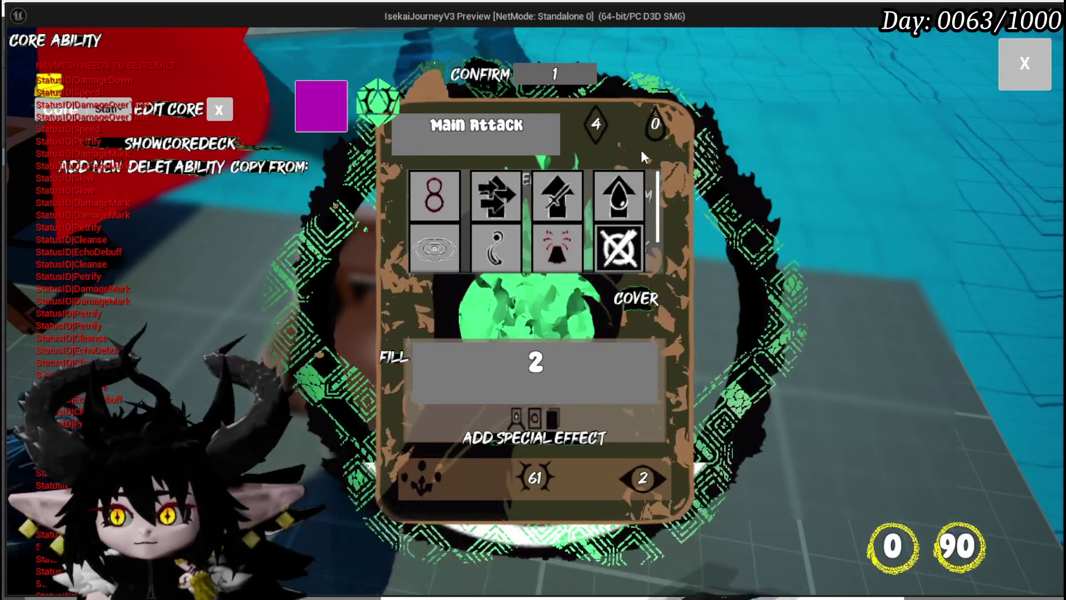
Step: Close the status-effect grid and read the MP, ANIM, VFX and AP help boxes
click(641, 150)
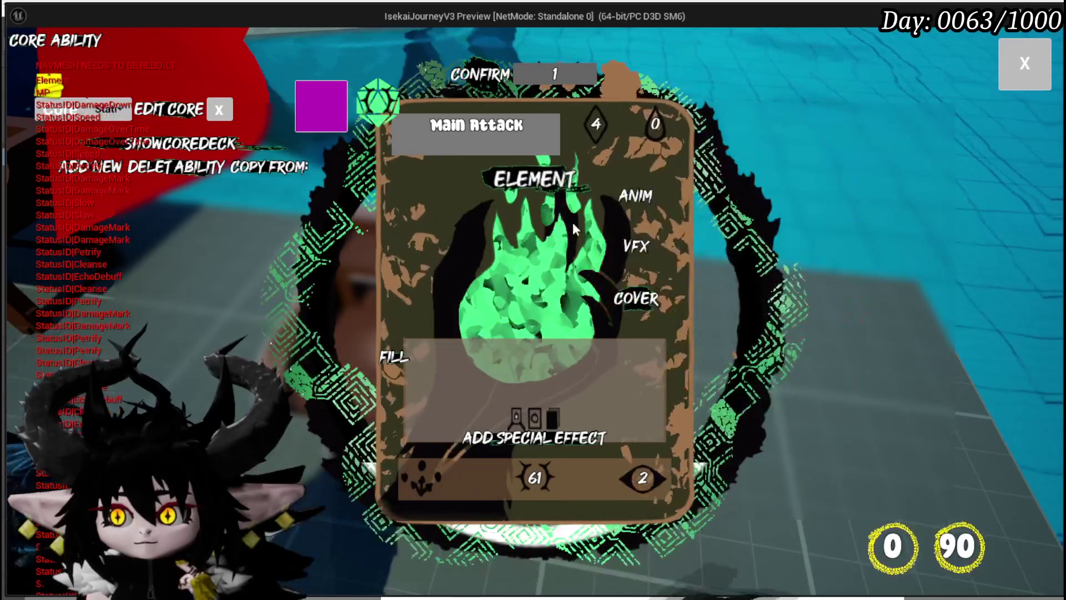
mouse_move(620, 206)
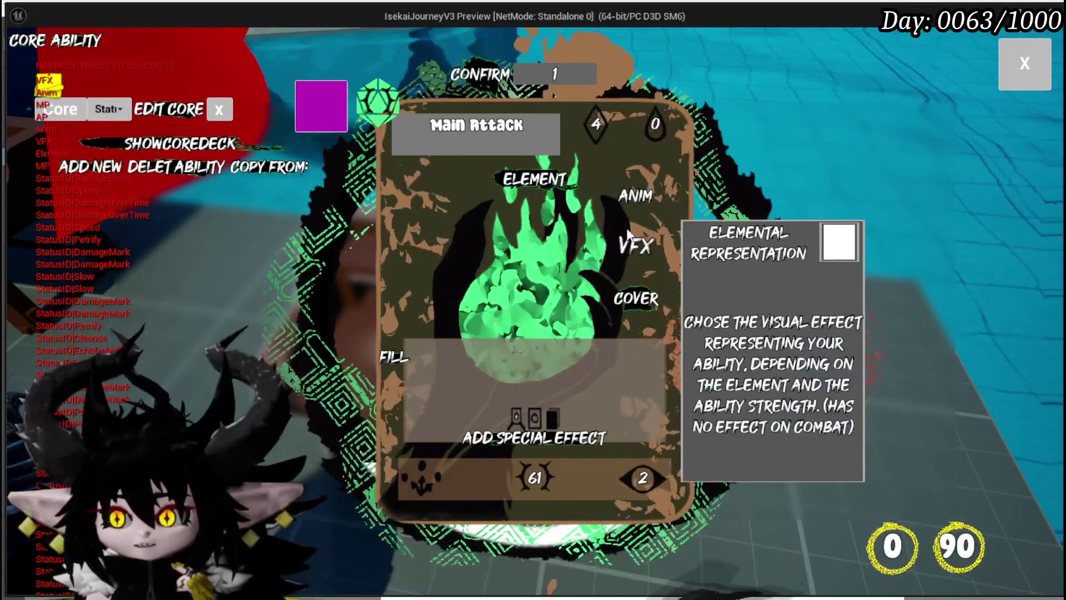
mouse_move(594, 136)
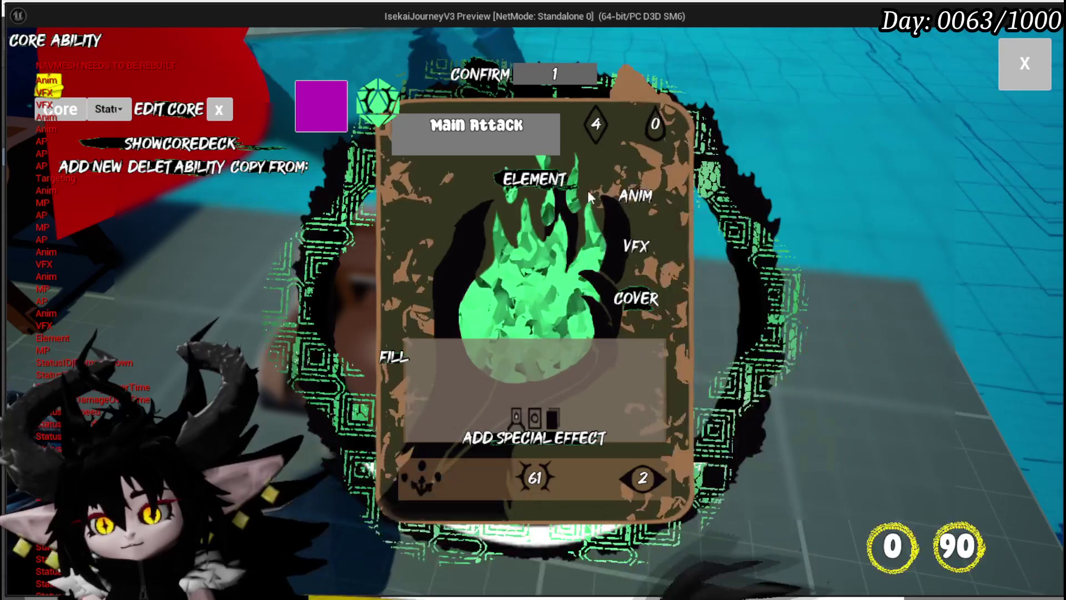
mouse_move(561, 189)
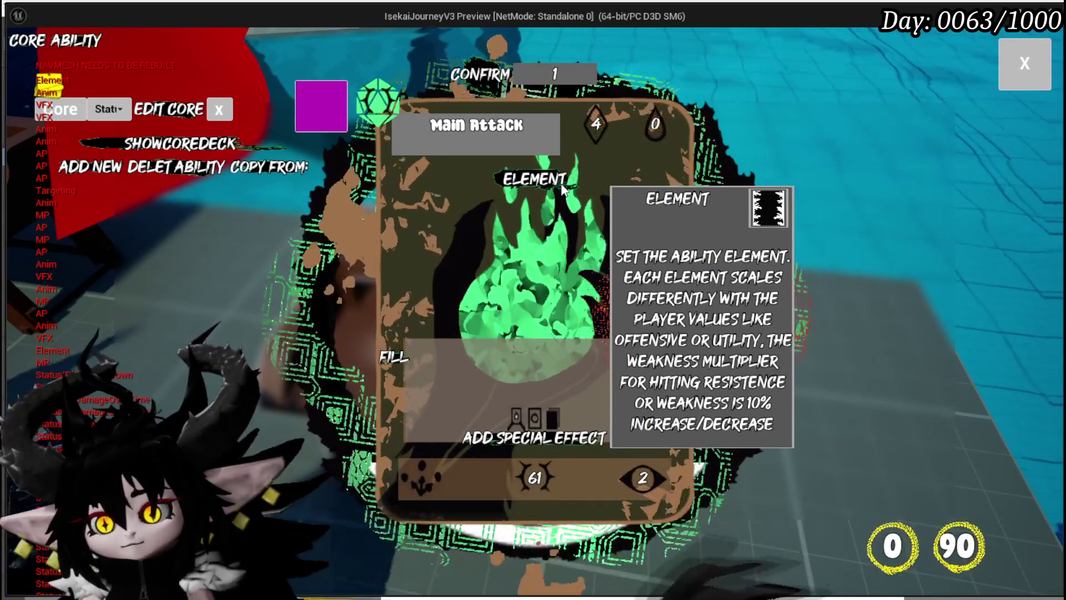
Step: Open the card's element picker and read the element icons, such as Earth
click(562, 188)
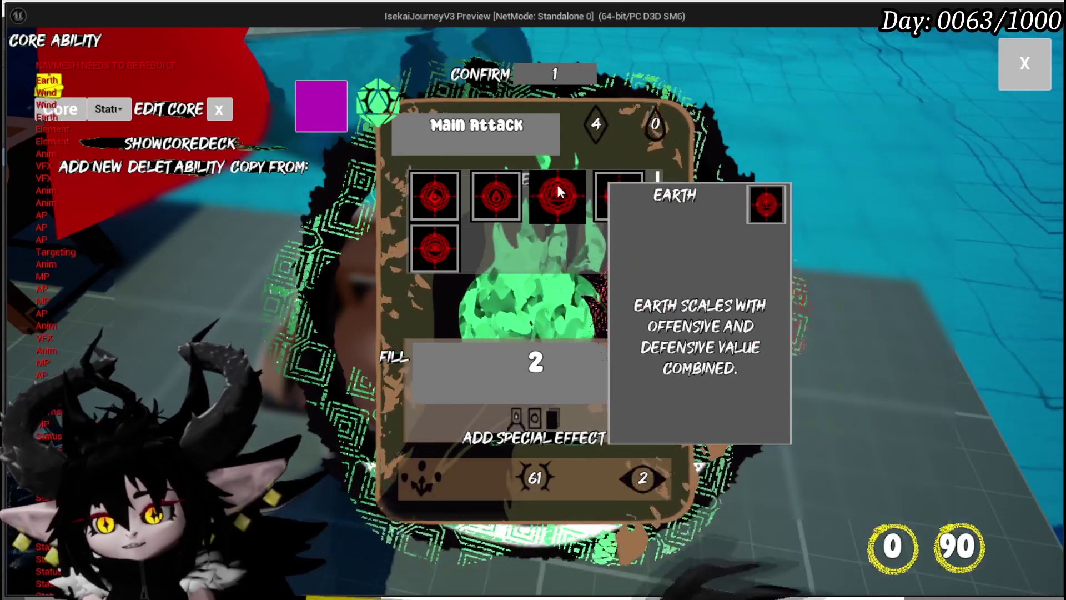
mouse_move(495, 192)
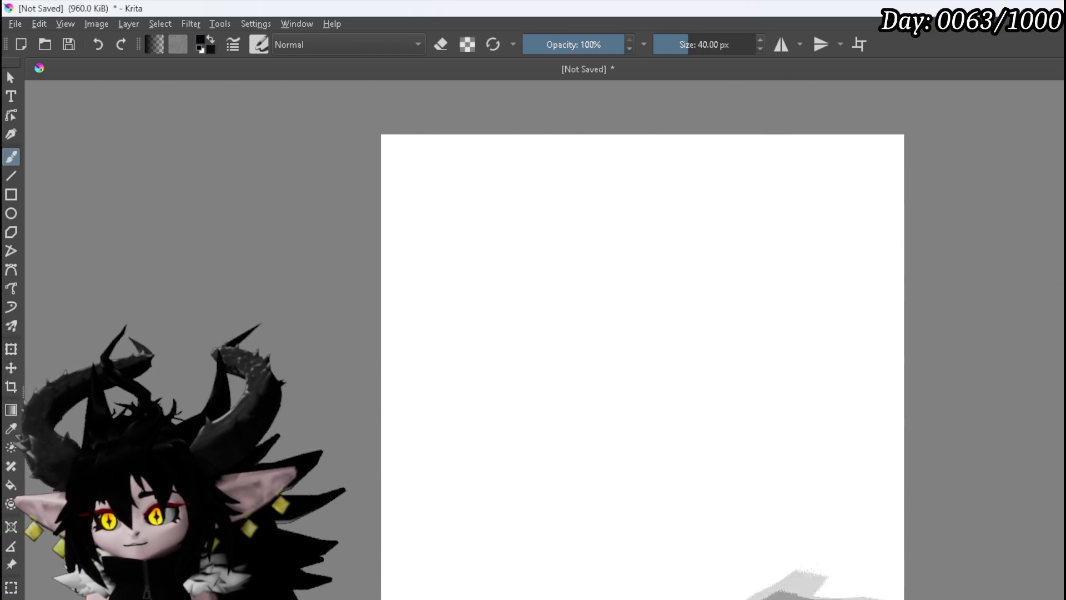
Step: Handwrite Fire and Water across the top of the canvas
drag(440, 158, 480, 154)
drag(440, 189, 464, 189)
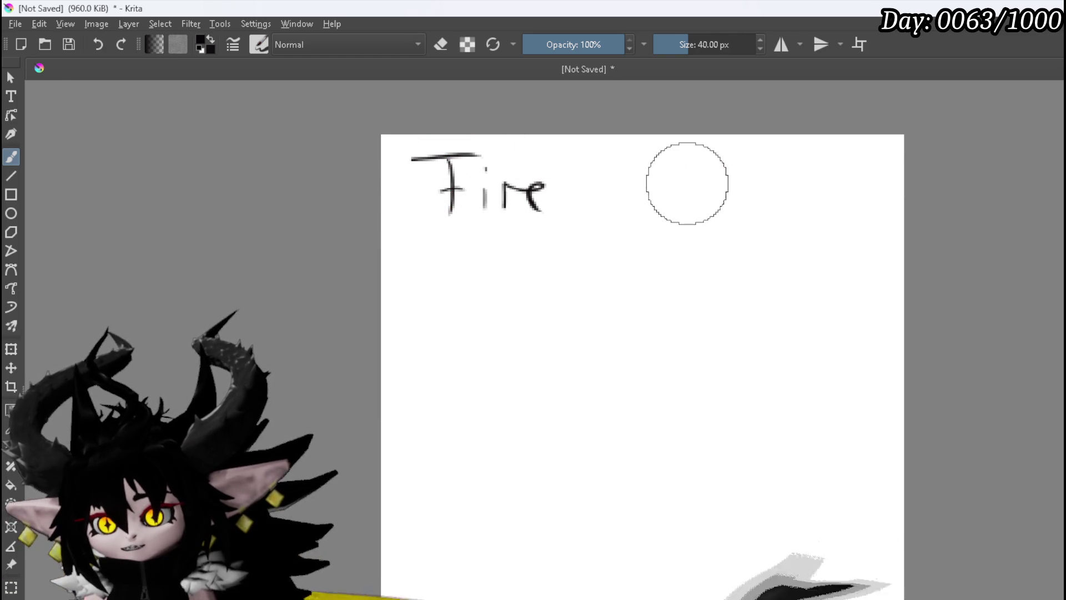
drag(780, 154, 772, 210)
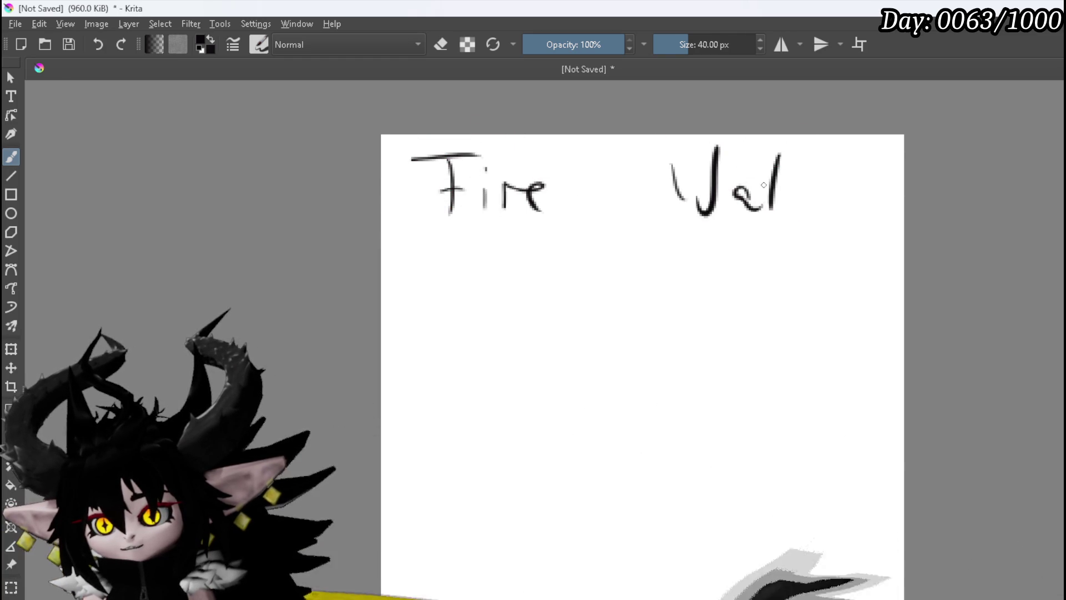
Step: Write Earth and Wind on the line below
drag(430, 248, 421, 299)
drag(417, 239, 459, 241)
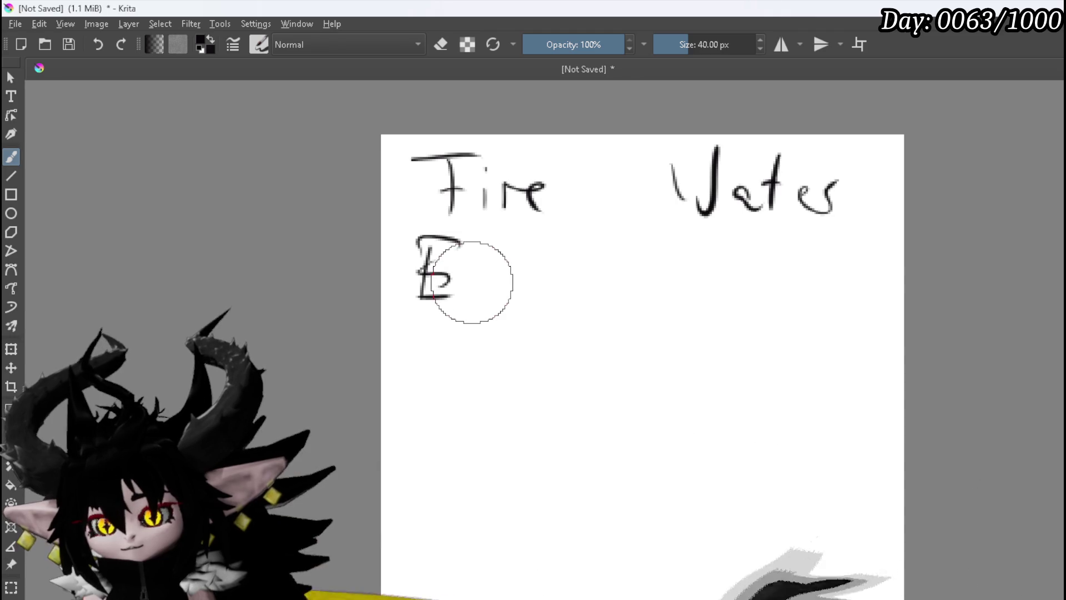
drag(551, 255, 569, 292)
drag(503, 258, 538, 256)
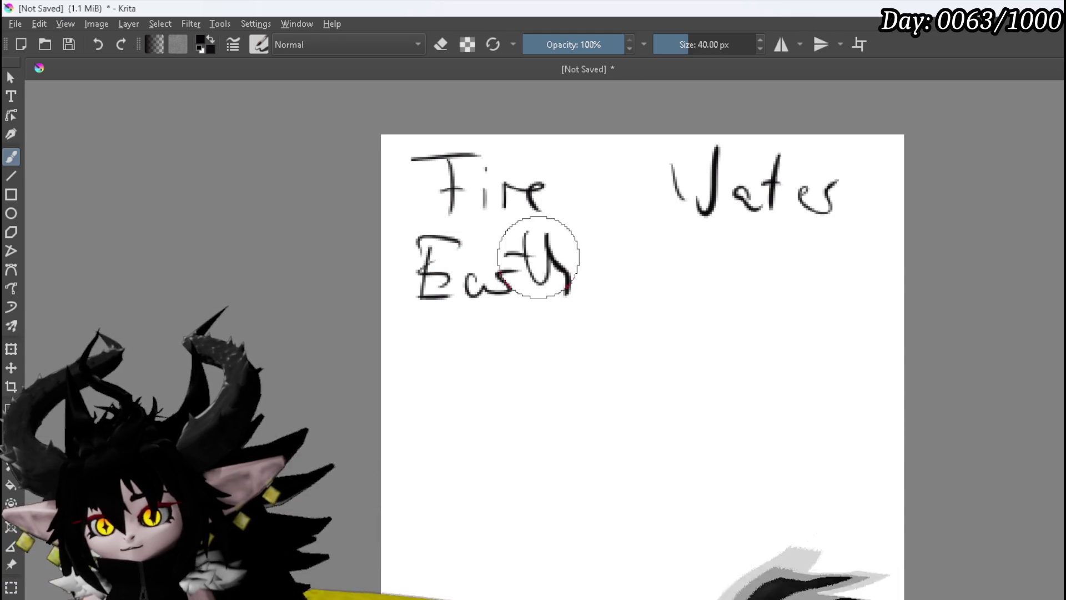
drag(770, 285, 799, 298)
click(765, 248)
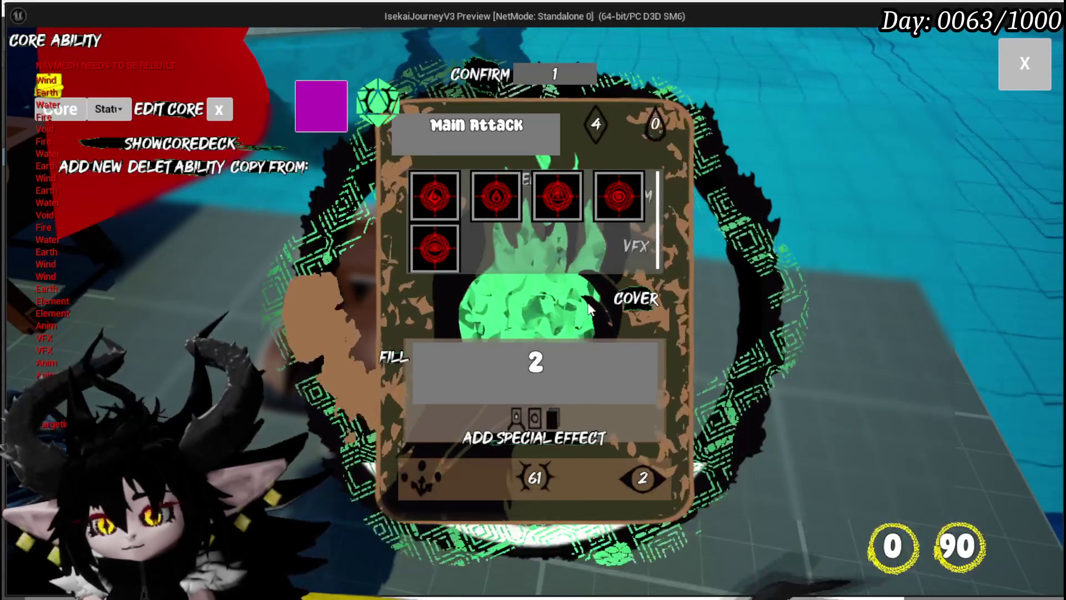
Step: Dismiss the element picker and show the card's grid of eight special-effect icons
click(533, 285)
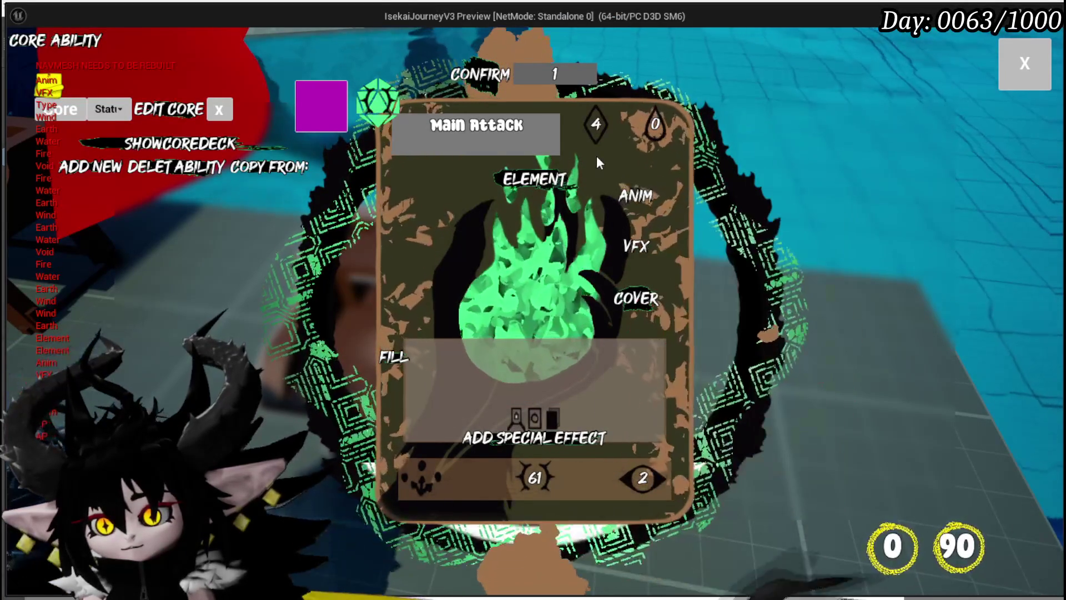
mouse_move(644, 136)
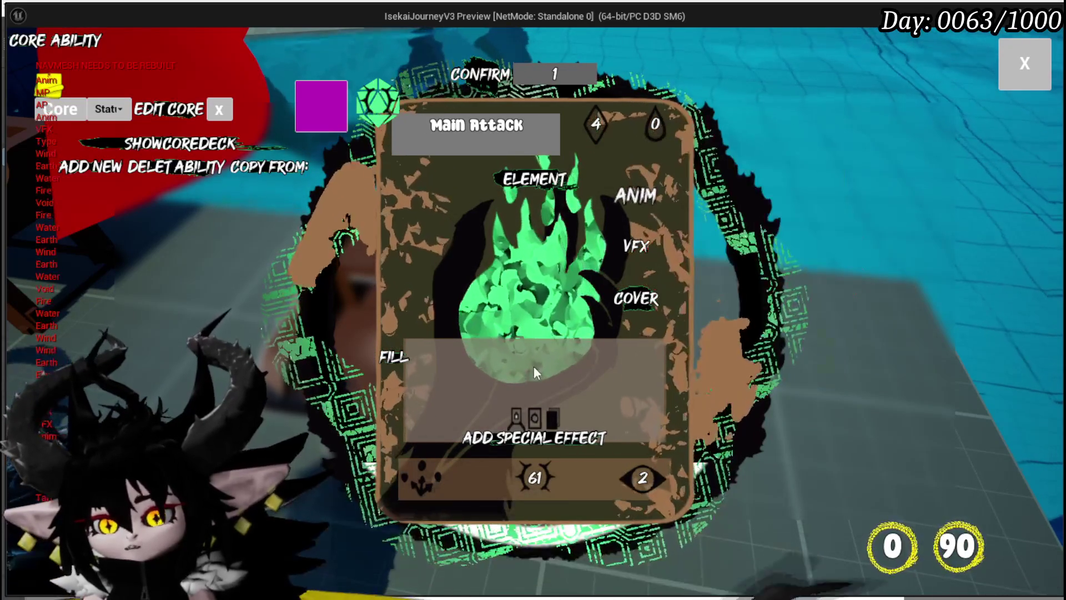
click(632, 246)
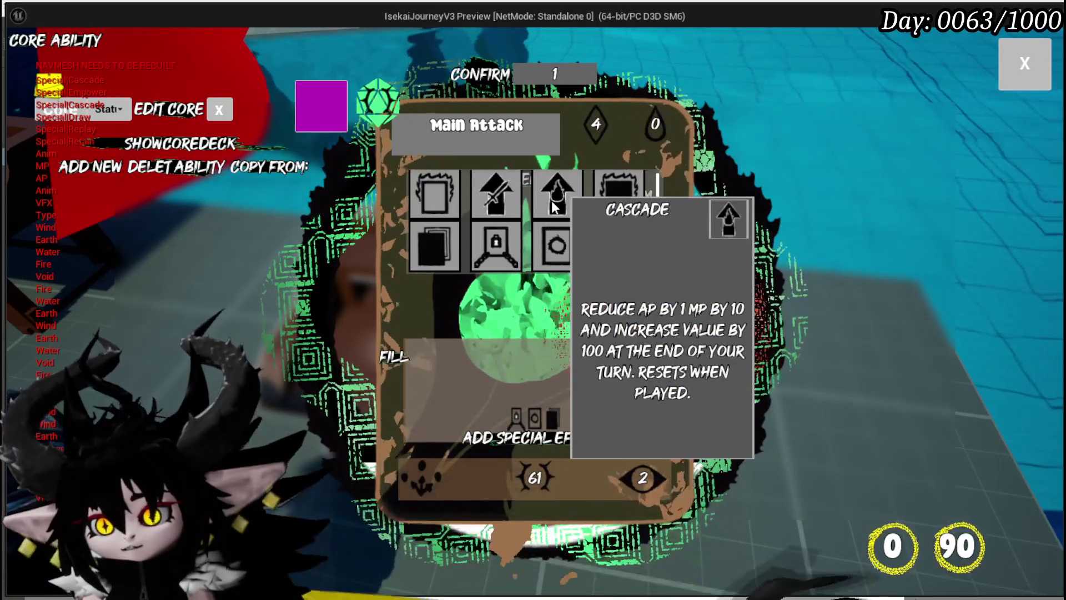
Step: Read the Cascade, Draw and Exhaust special-effect descriptions
mouse_move(491, 197)
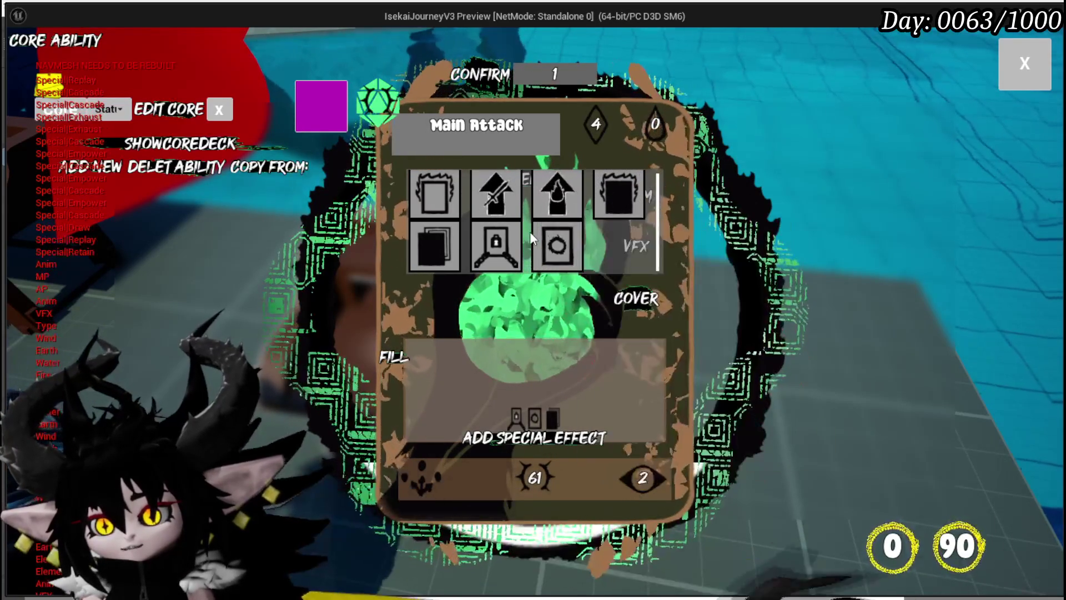
mouse_move(431, 225)
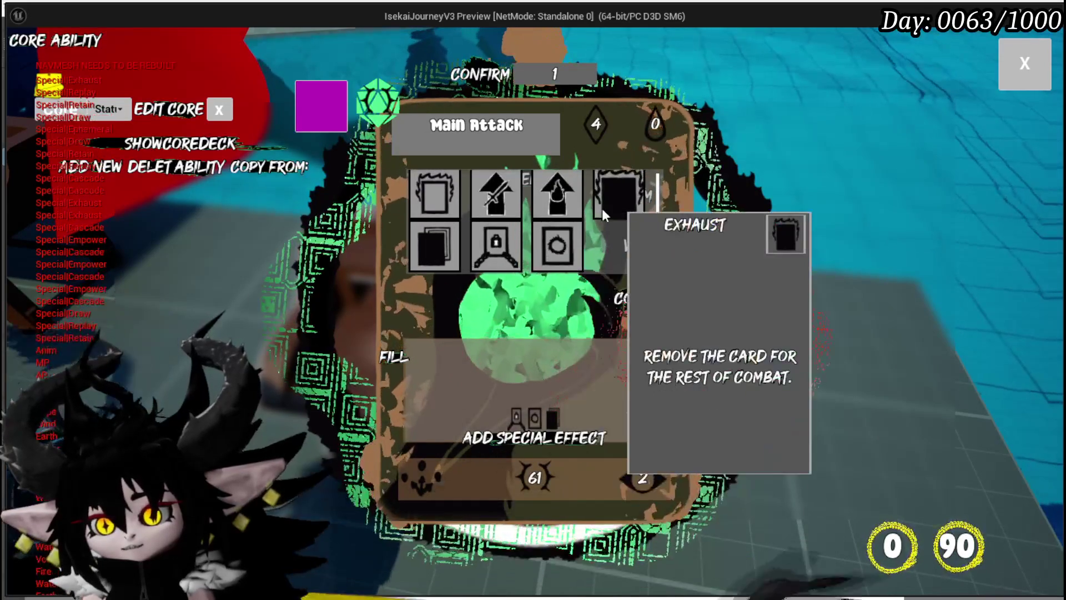
mouse_move(554, 248)
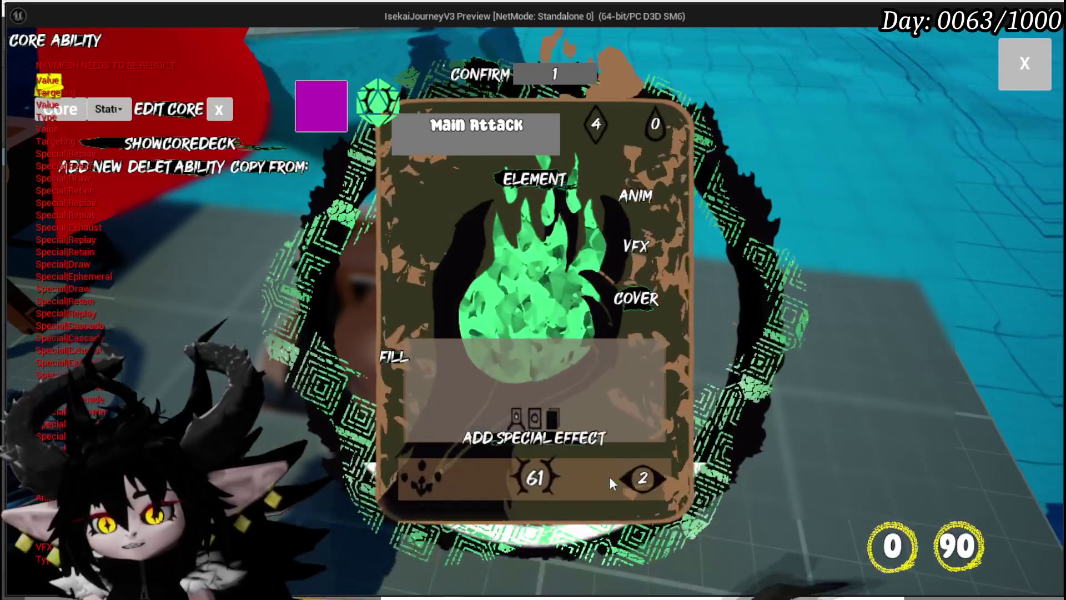
Step: Close the Core Ability card editor and stop the IsekaiJourneyV3 preview to return to L_DungeonCreationTest
mouse_move(648, 477)
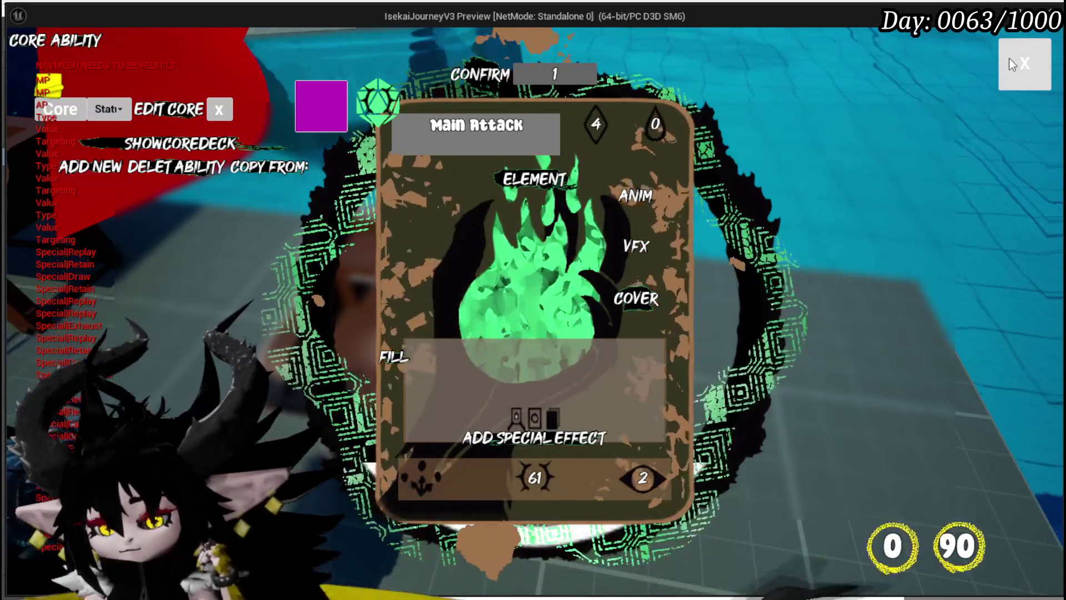
click(1008, 58)
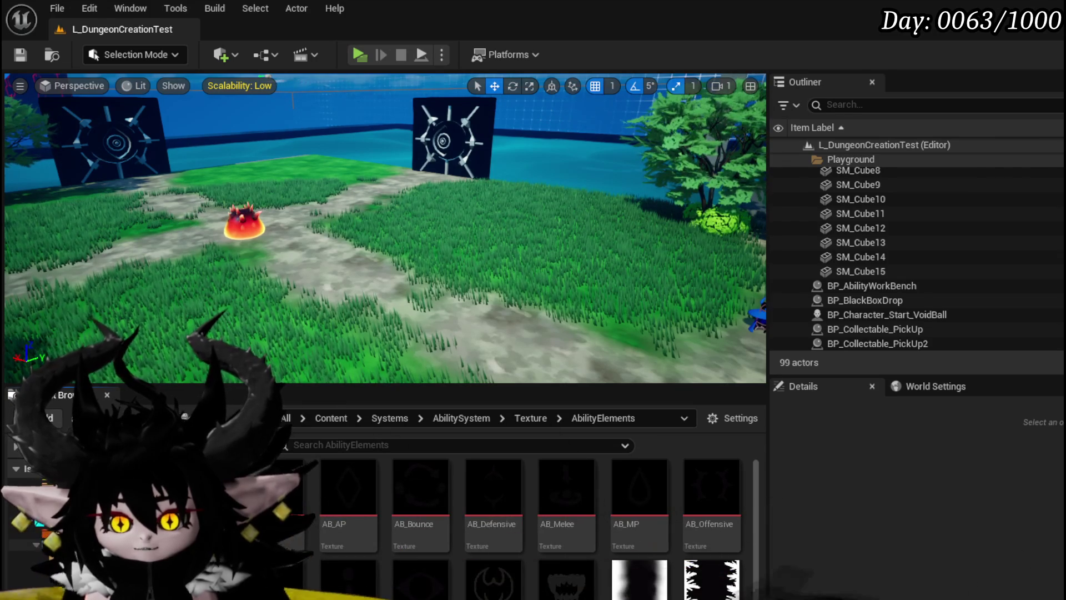
Step: Browse to Systems > AbilitySystem > UI and open WP_AbilityToolTipp in the widget designer
click(61, 572)
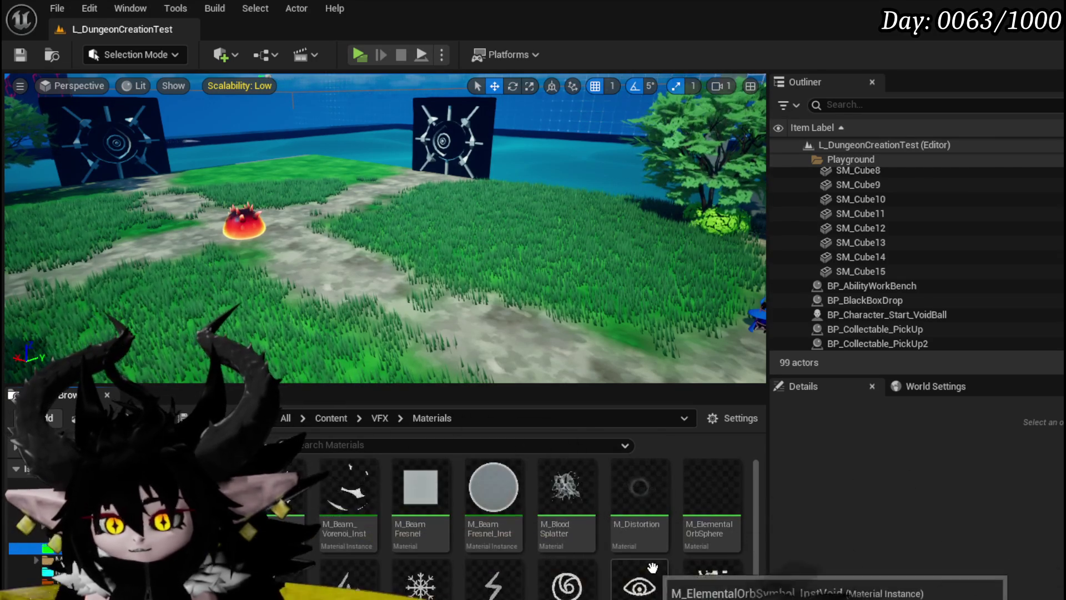
scroll(459, 546, down, 1)
scroll(458, 538, up, 3)
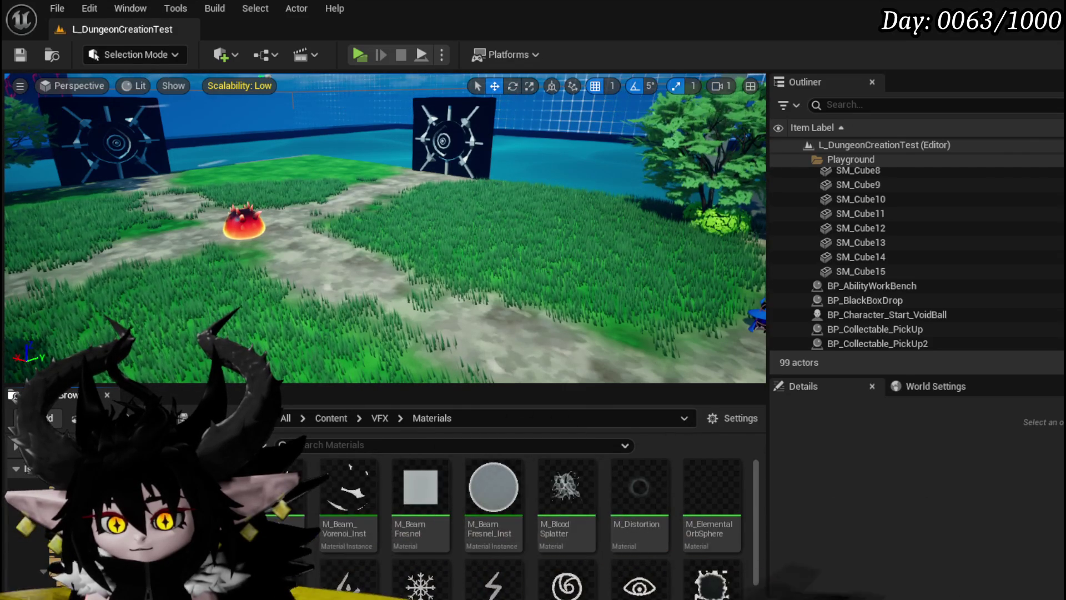
click(67, 583)
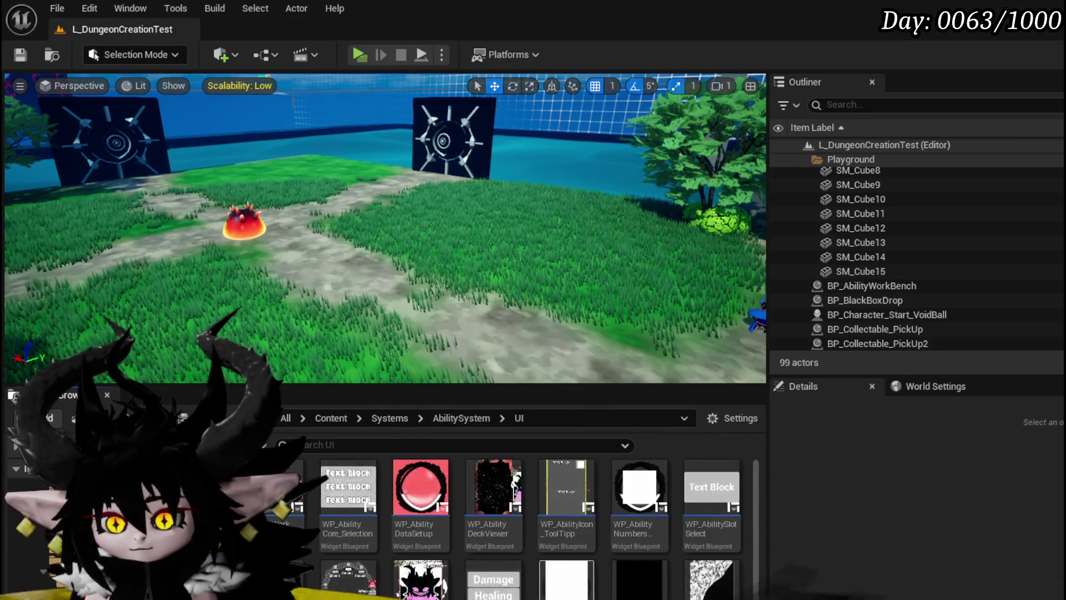
double_click(420, 580)
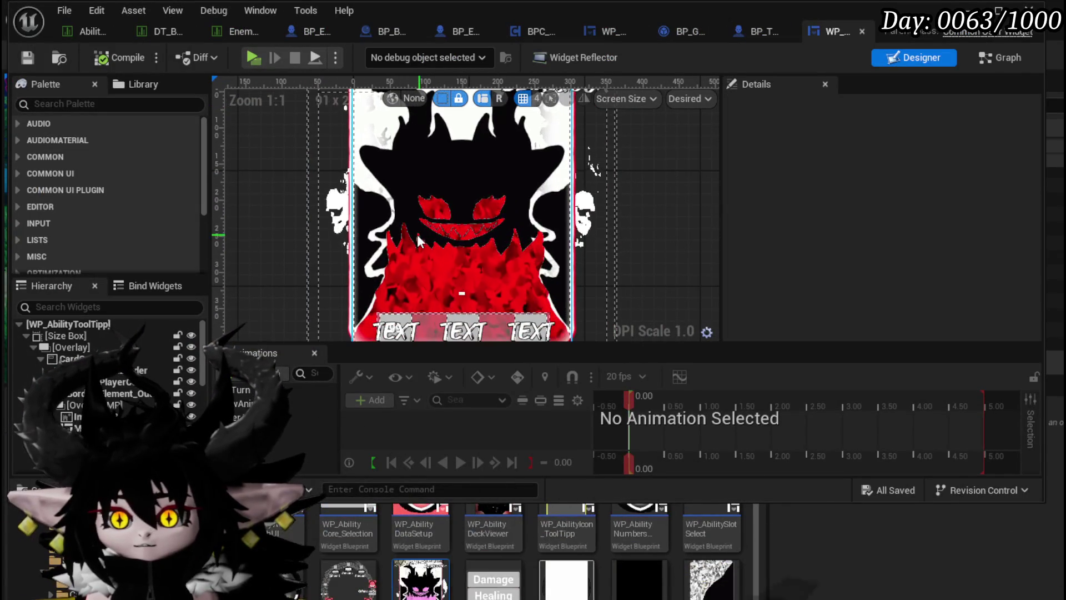
Step: Select the card's Border_CoverArt, locate M_CardBorder_Inst, and bring up the M_CardBorder material editor
scroll(111, 367, down, 2)
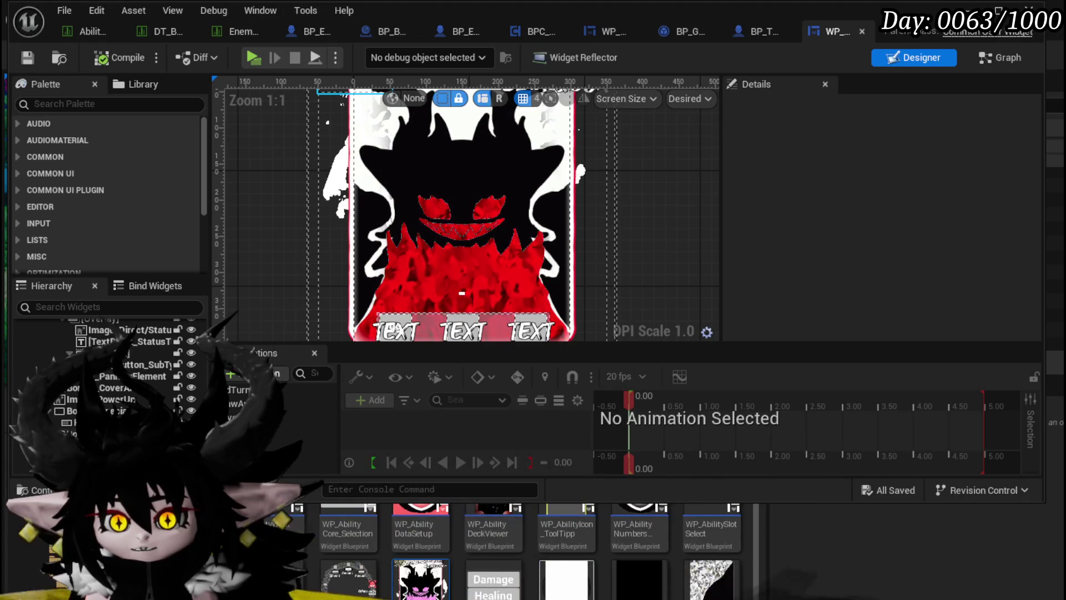
click(133, 387)
scroll(838, 222, down, 10)
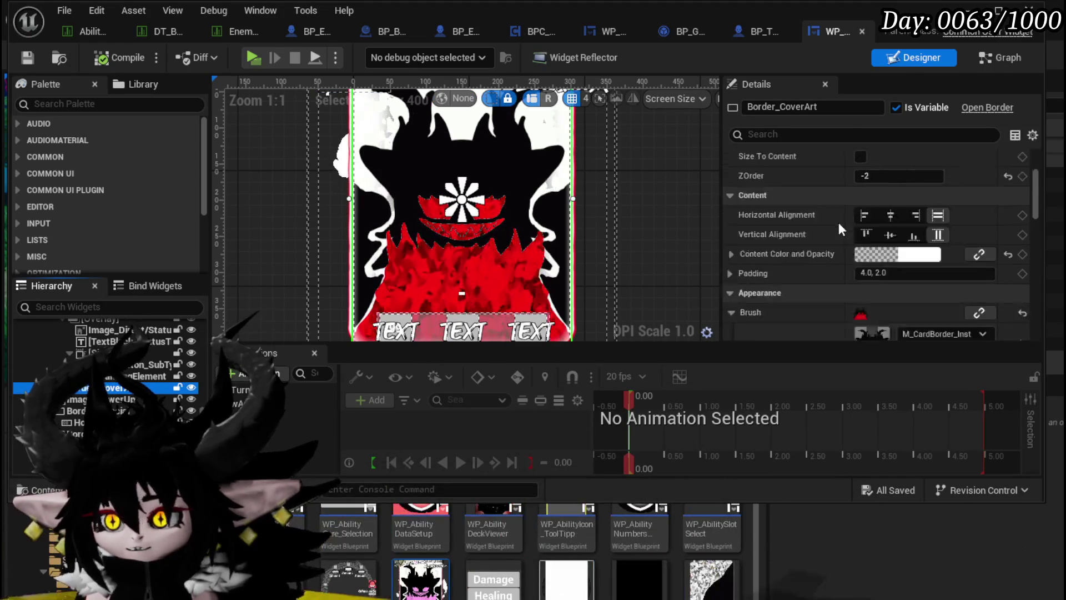
click(925, 188)
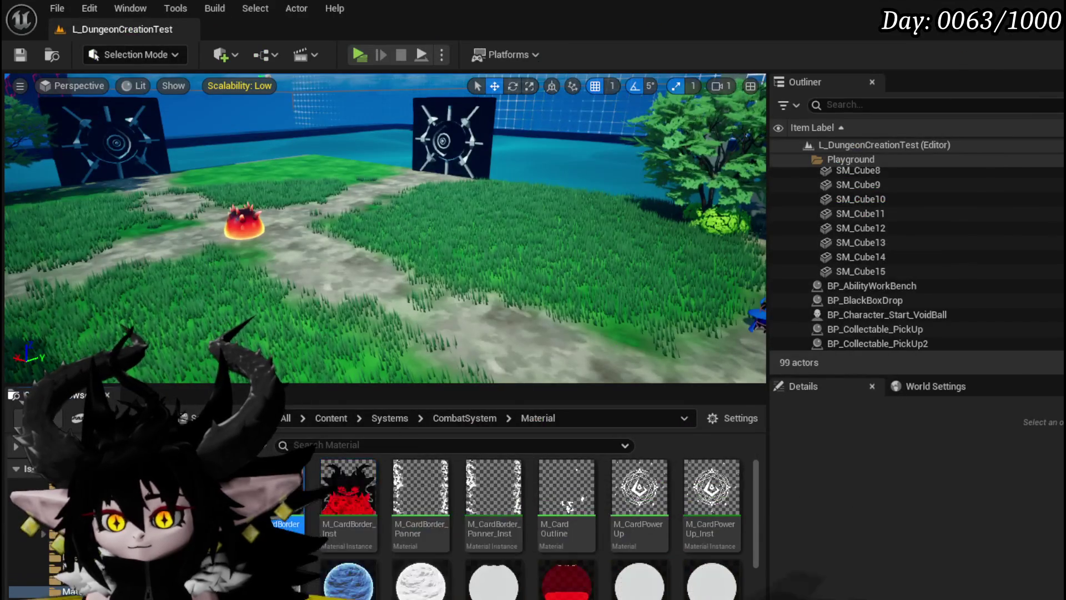
key(alt+Tab)
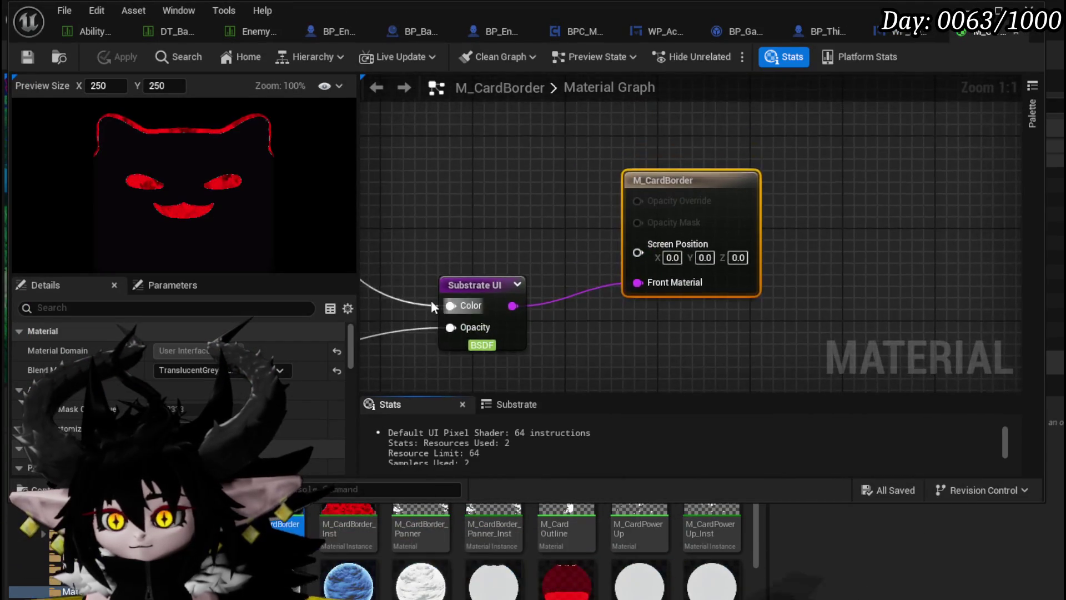
Step: Duplicate the Time, Panner and Texture Sample noise chain below and wire its RGB into Multiply B
scroll(431, 300, down, 5)
scroll(633, 244, up, 2)
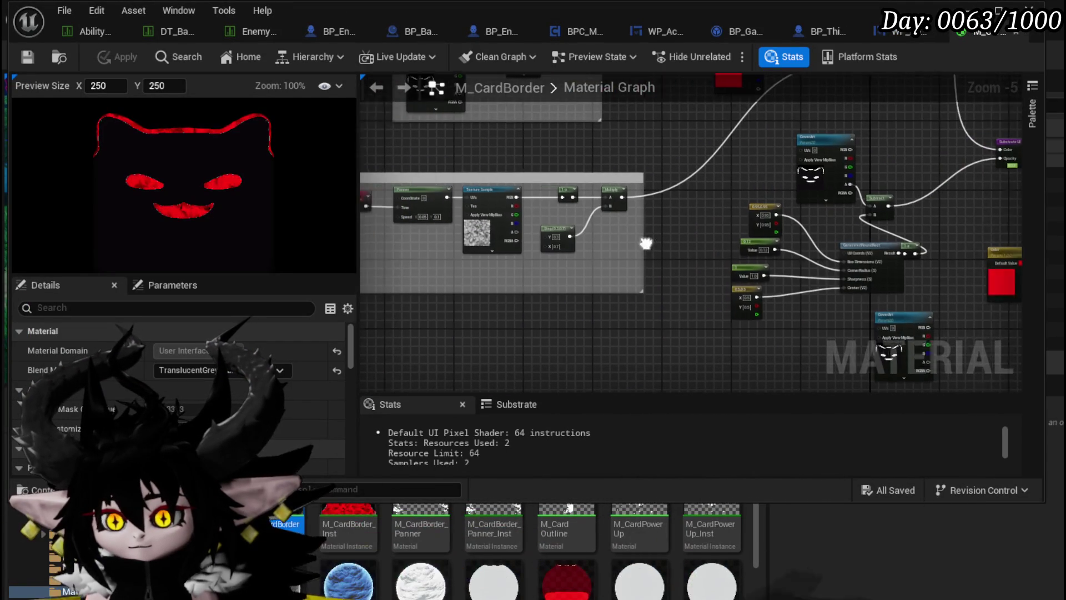
drag(542, 228, 373, 237)
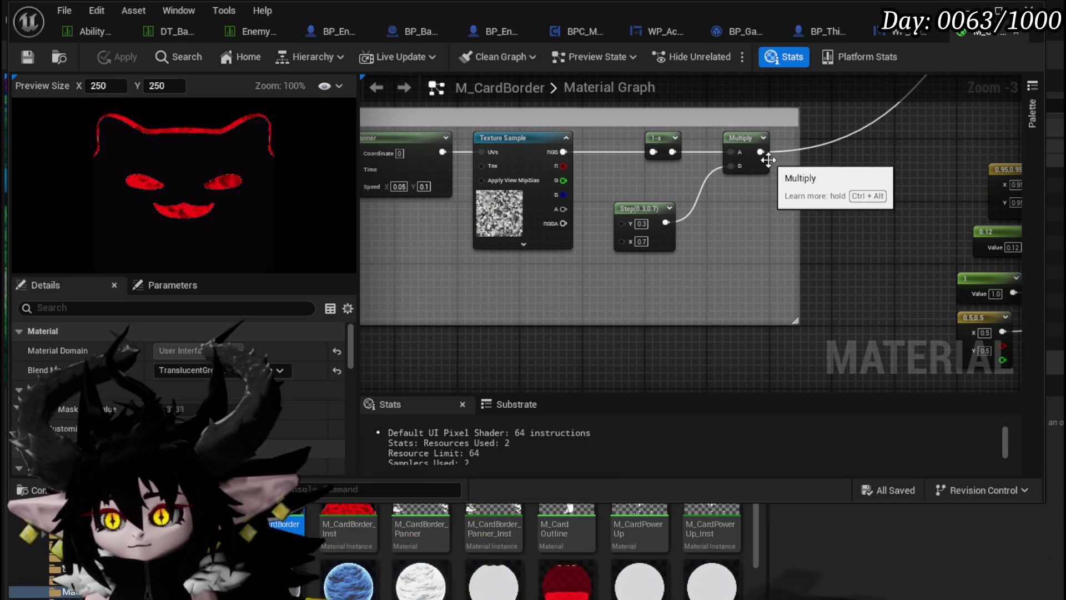
drag(536, 235, 791, 260)
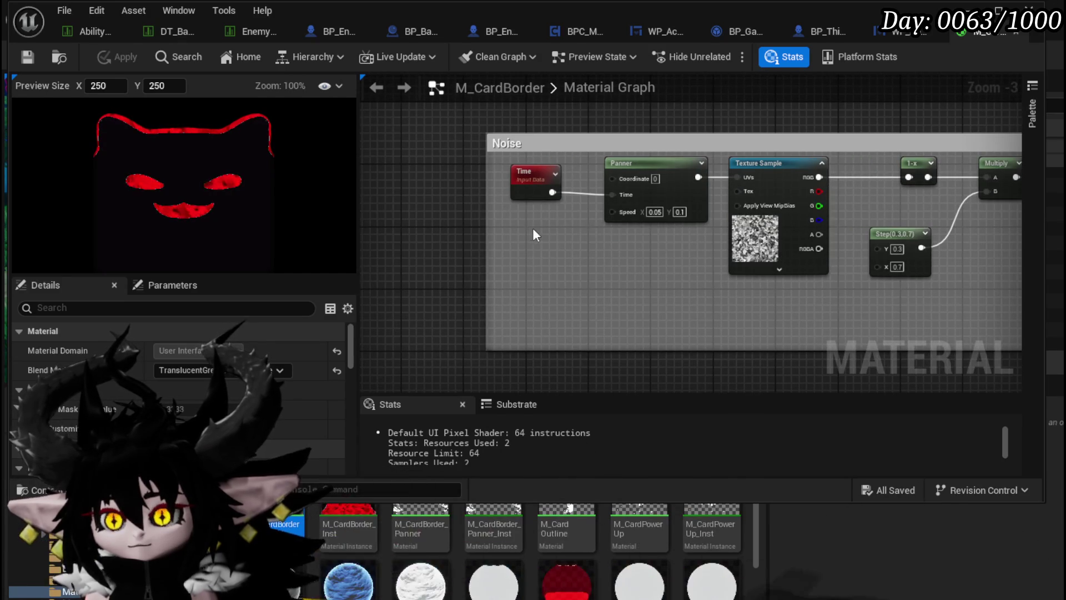
drag(771, 176, 770, 175)
mouse_move(770, 175)
mouse_down()
mouse_move(542, 168)
mouse_move(683, 178)
mouse_up()
drag(675, 219, 821, 220)
drag(476, 239, 743, 172)
key(ctrl+c)
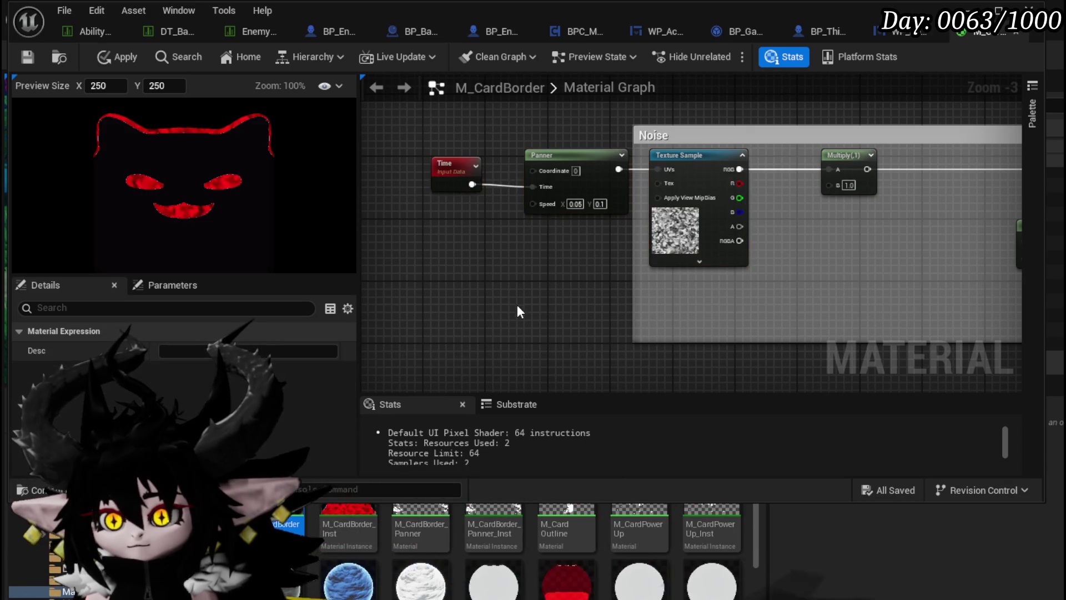
key(ctrl+v)
drag(716, 317, 834, 189)
Step: Set the copied Panner's Speed to X 1.0 and Y 0.05
scroll(795, 283, up, 4)
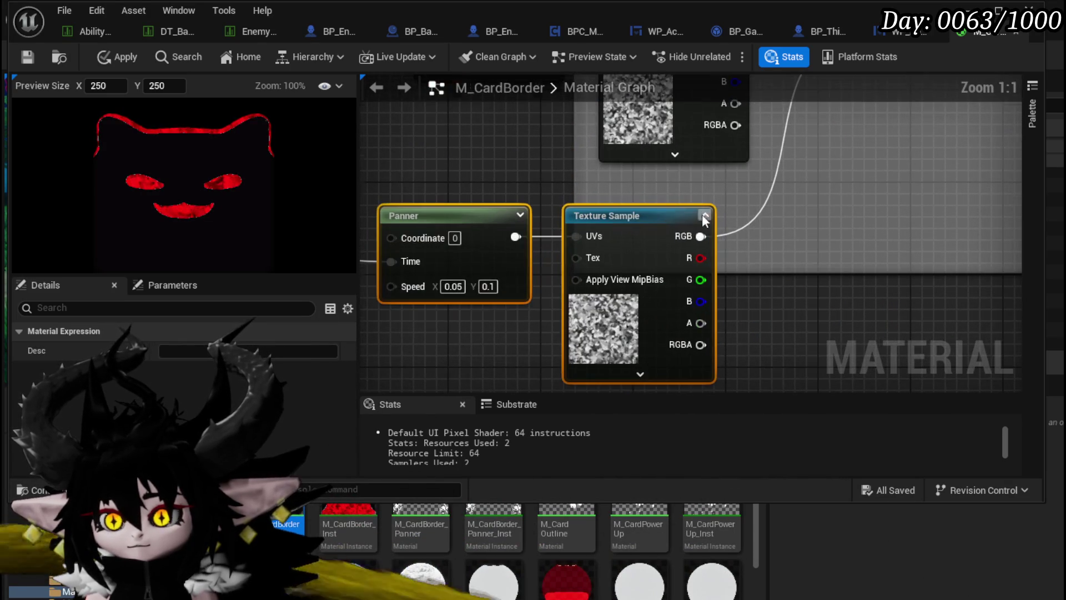
click(452, 285)
text(0.1)
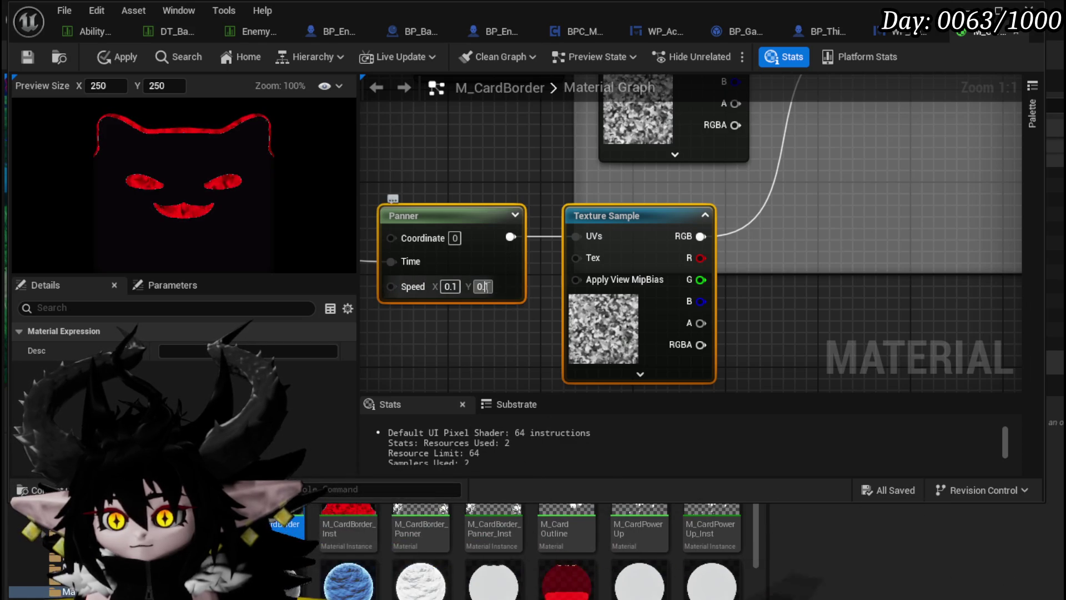
text(0.05)
key(Return)
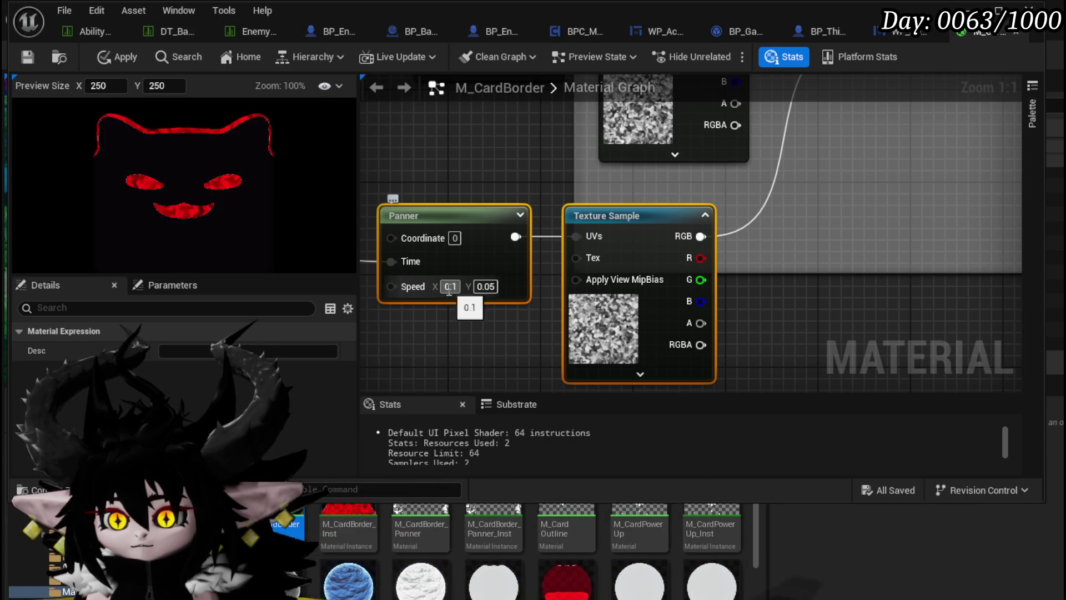
text(1)
key(Return)
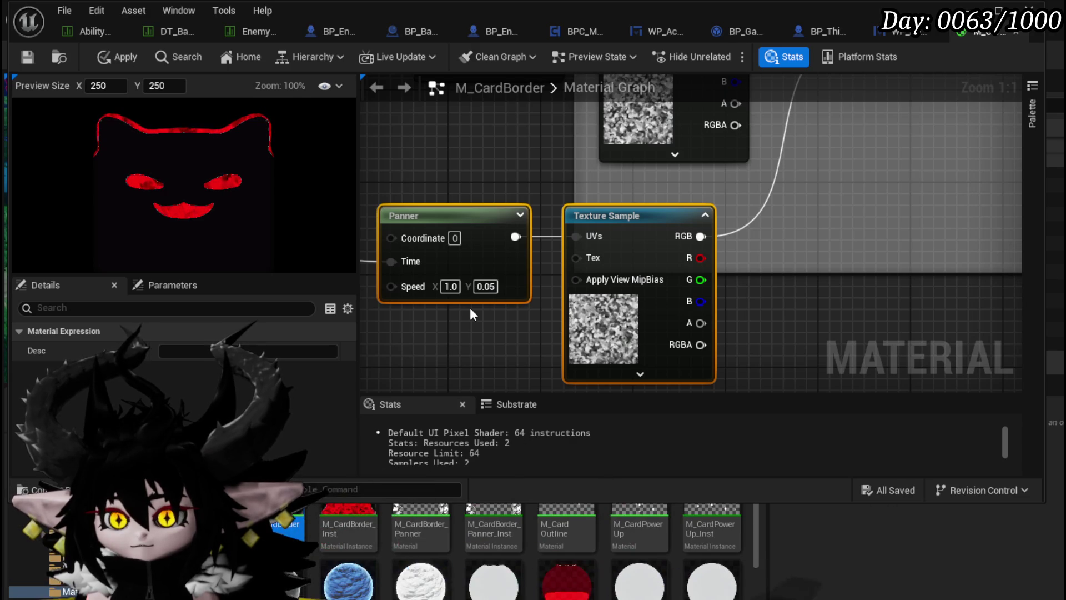
scroll(469, 308, down, 4)
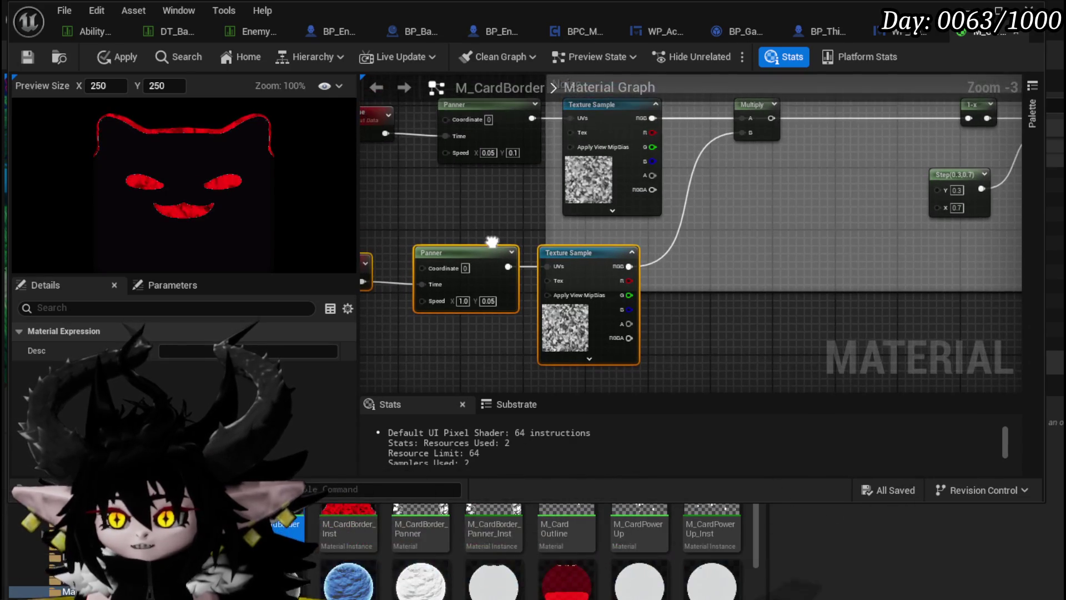
Step: Set the second Panner's Speed X to 0.1 and the upper Noise Panner's Speed X to 2.0
scroll(492, 242, up, 4)
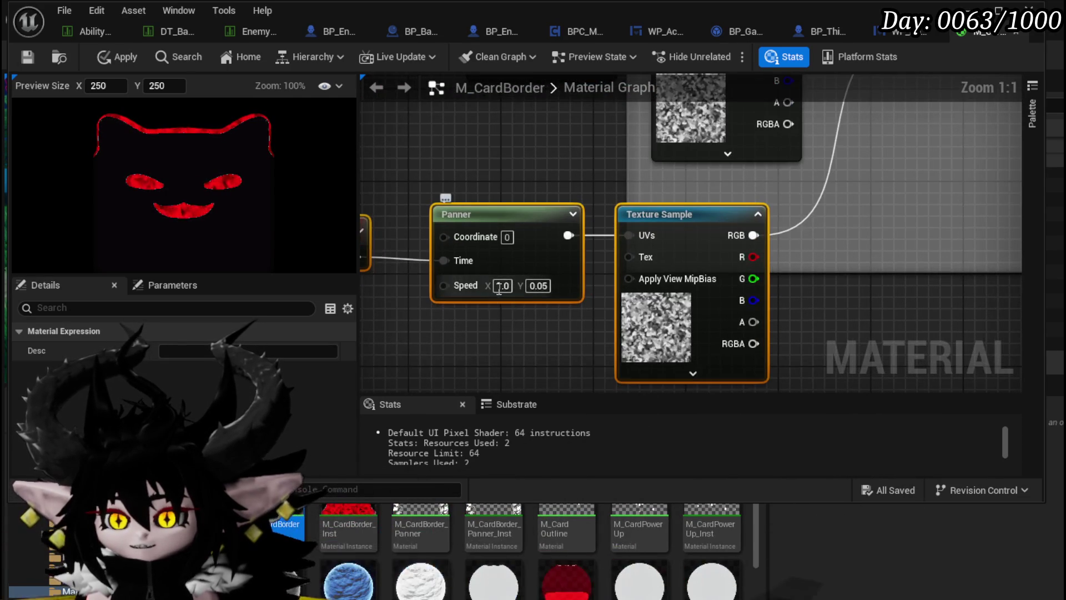
text(0.1)
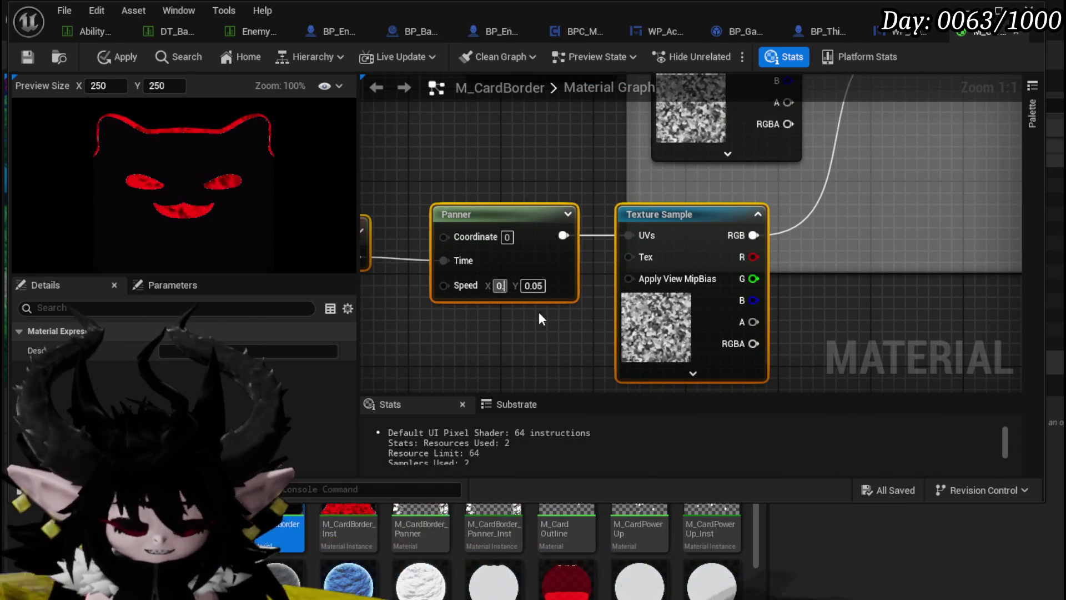
key(Return)
click(524, 142)
mouse_move(523, 142)
mouse_down()
mouse_move(519, 292)
mouse_move(520, 148)
mouse_up()
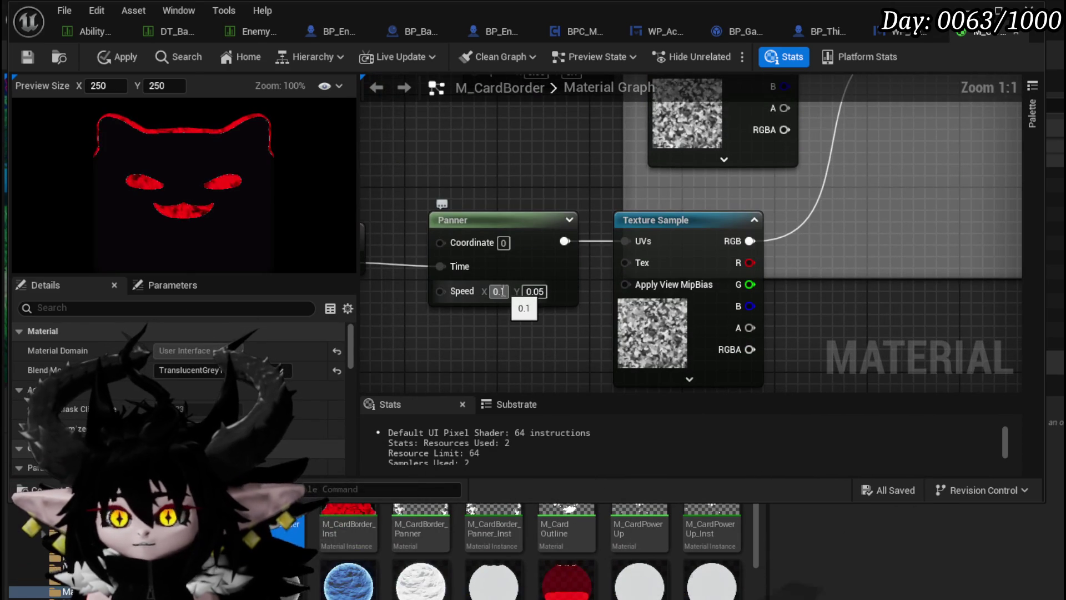
click(499, 291)
text(2)
key(Return)
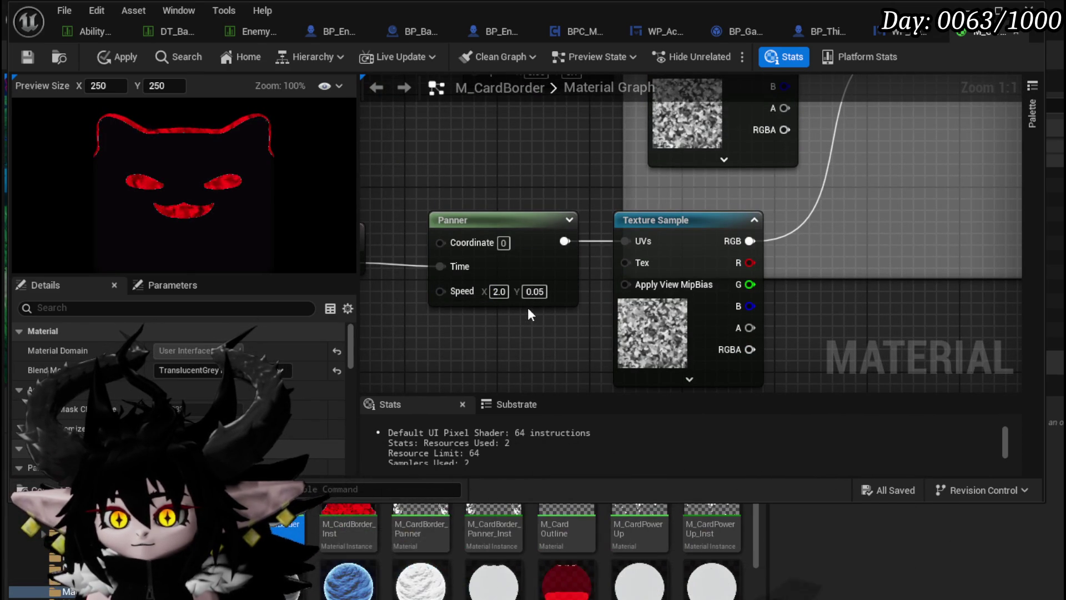
click(534, 292)
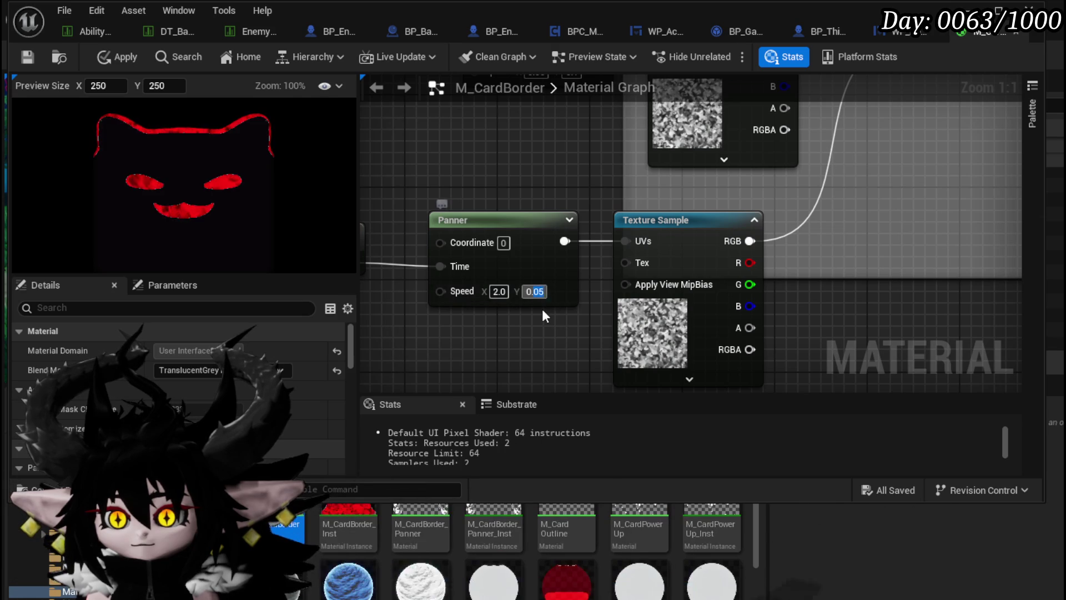
text(0.1)
Step: Route the Multiply result into the 1-x node and set Panner Speed Y to 0.05
scroll(591, 204, down, 3)
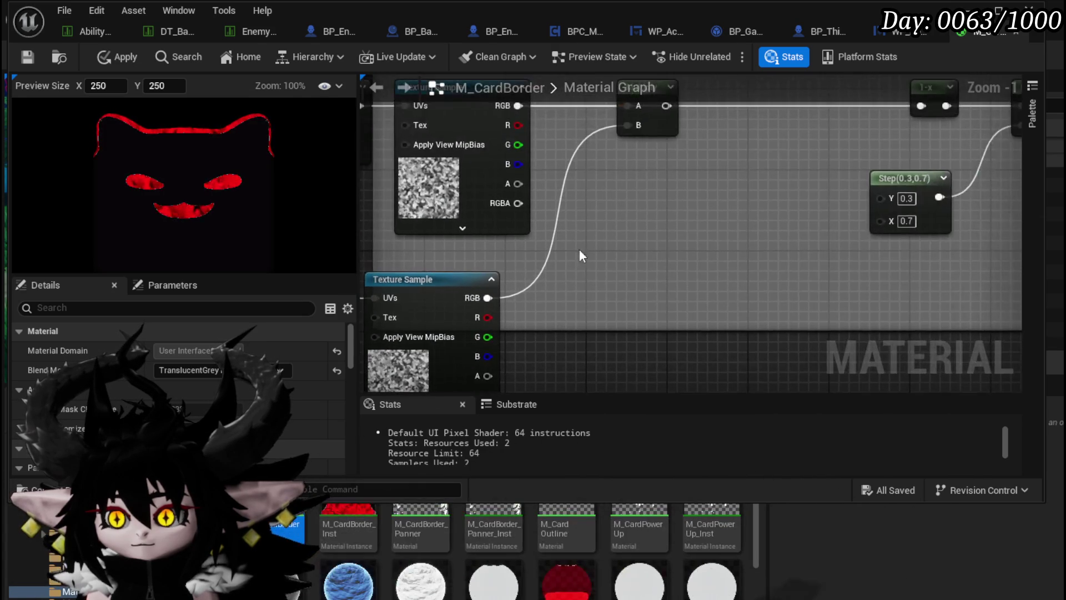
drag(493, 139, 690, 139)
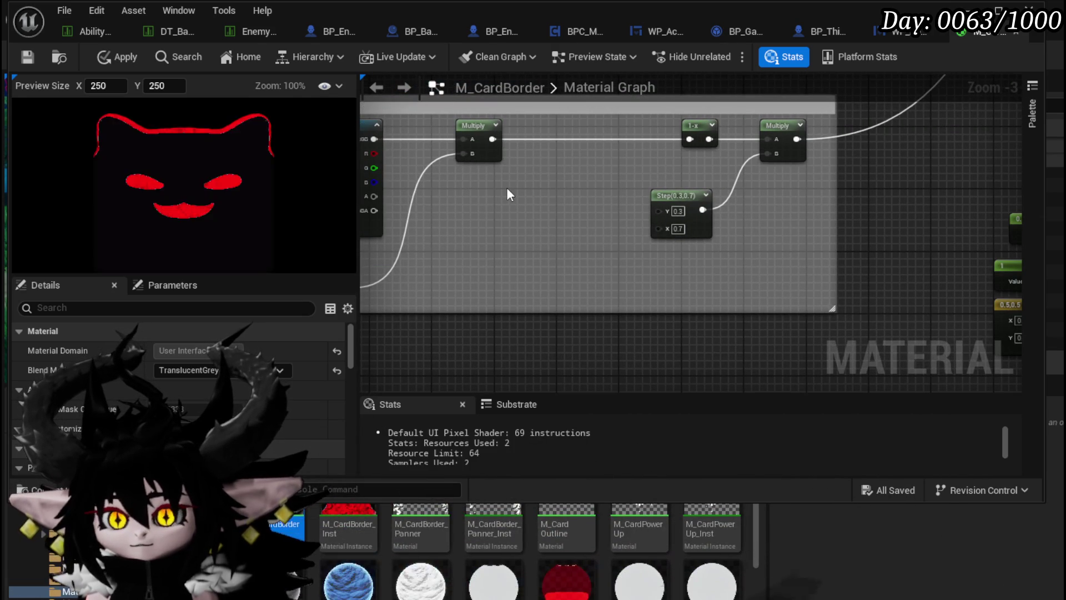
scroll(497, 218, up, 4)
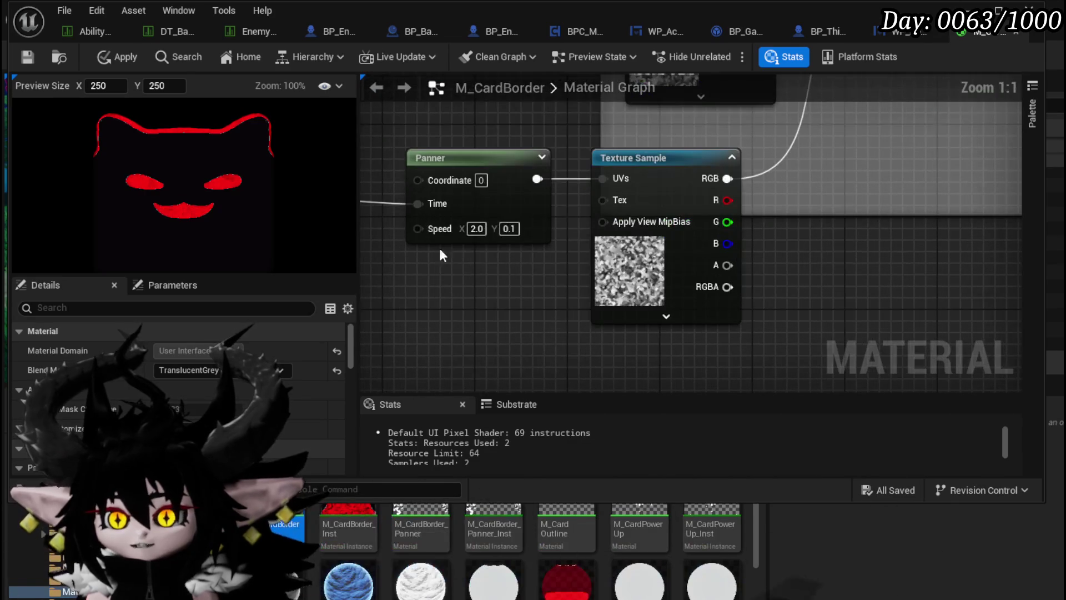
text(0)
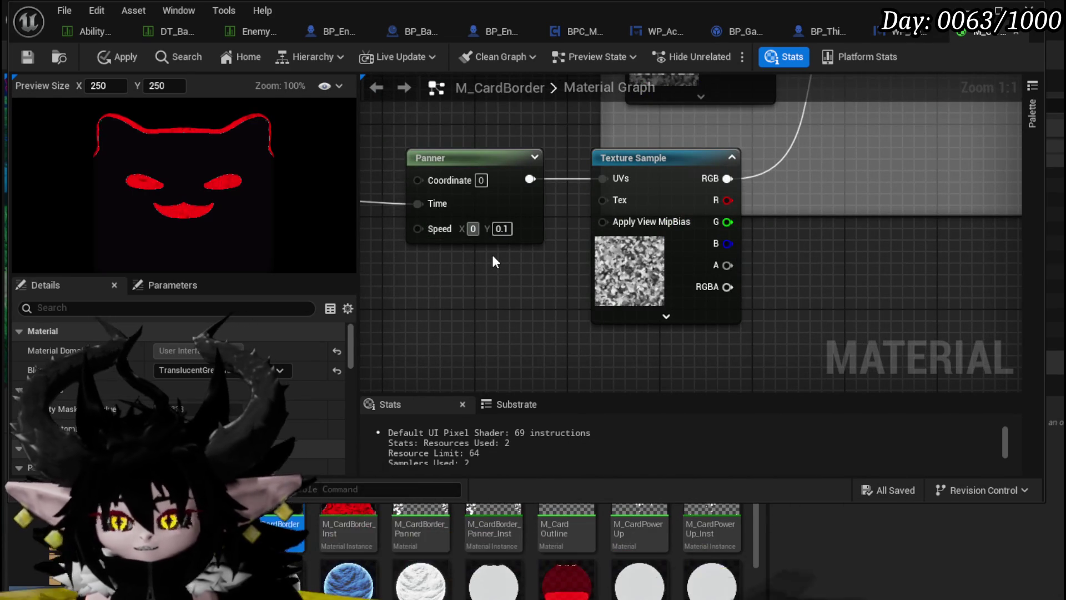
key(Return)
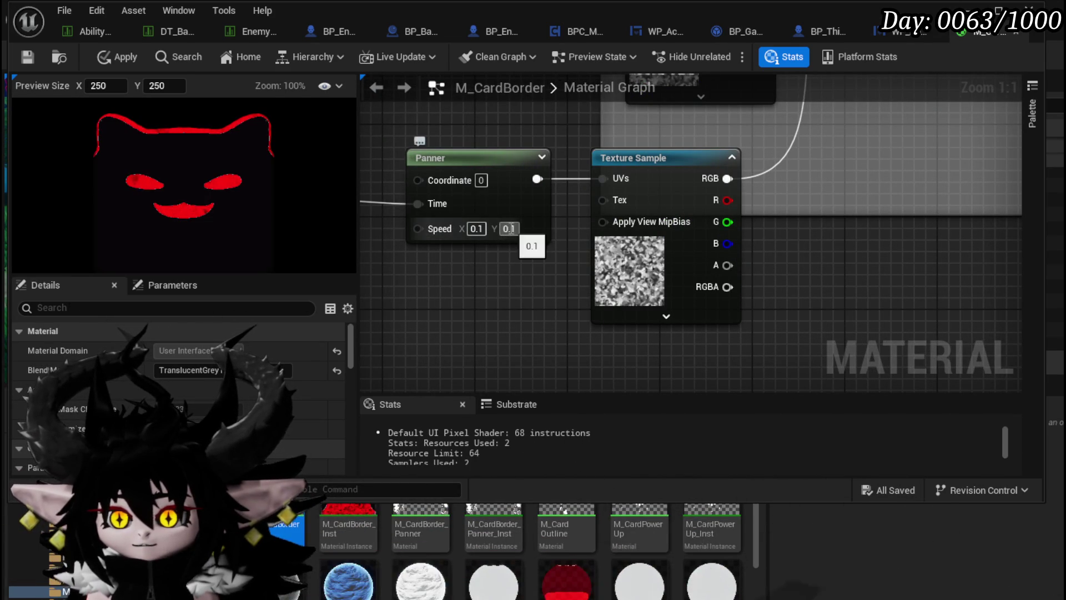
text(5)
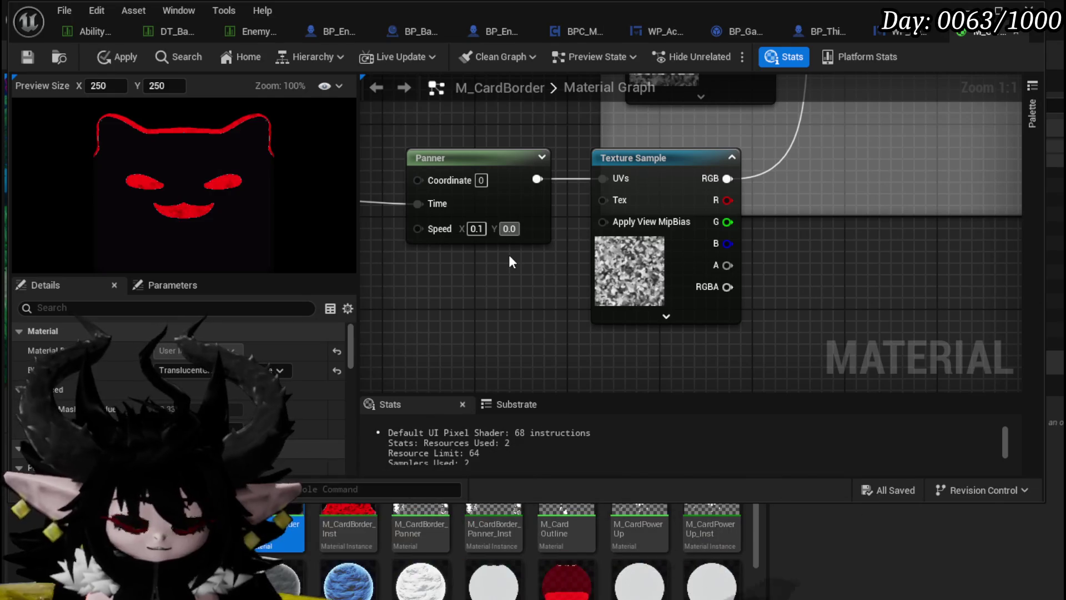
key(Return)
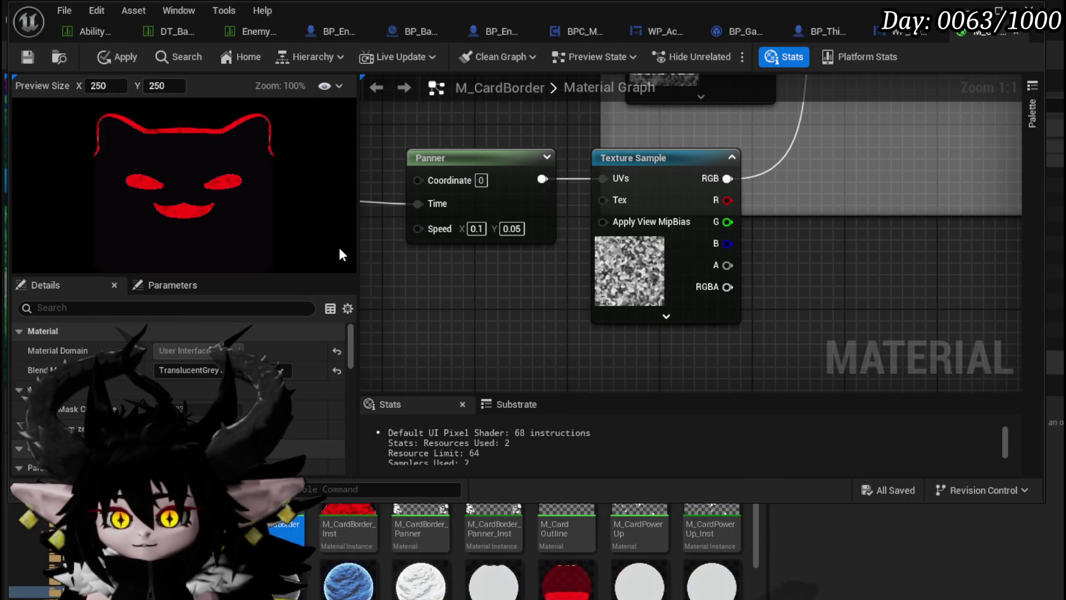
Step: Apply and save M_CardBorder, then return to the WP_AbilityToolTipp widget designer
scroll(177, 214, up, 2)
scroll(178, 214, up, 1)
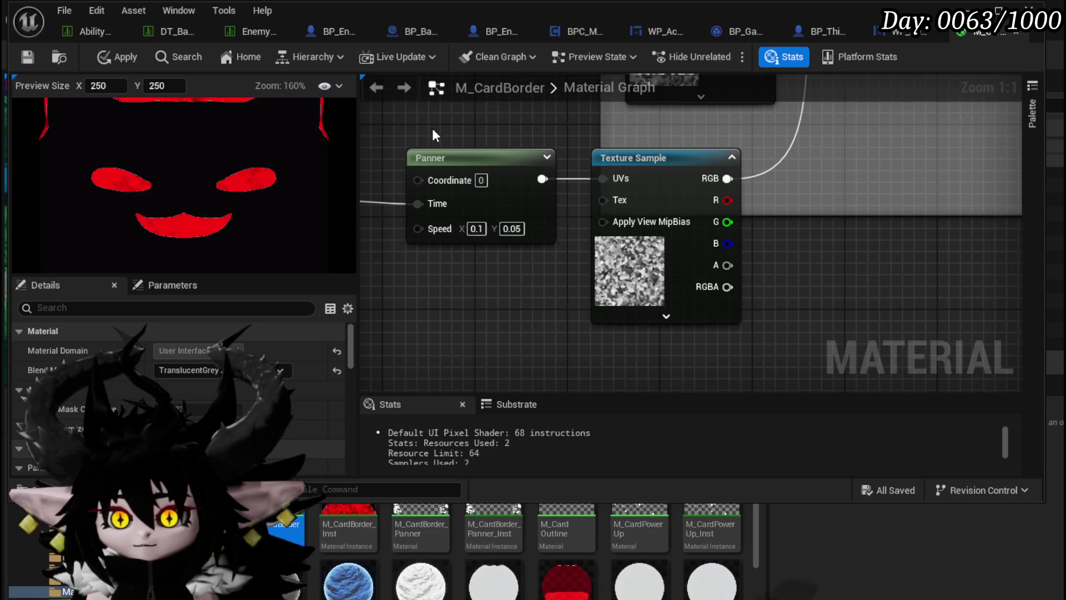
drag(432, 125, 439, 261)
click(116, 56)
click(27, 57)
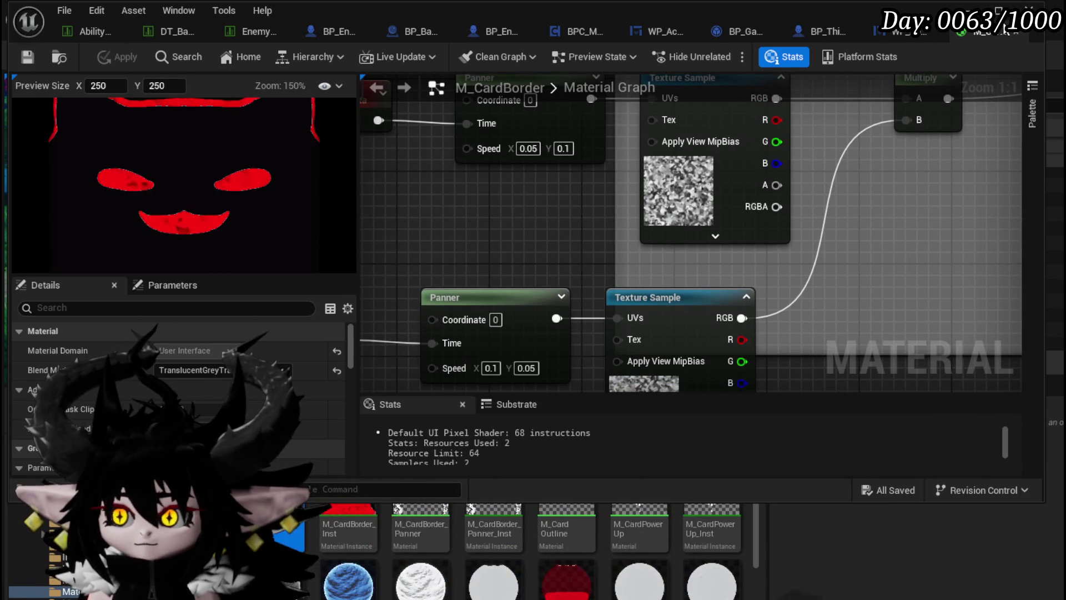
click(902, 31)
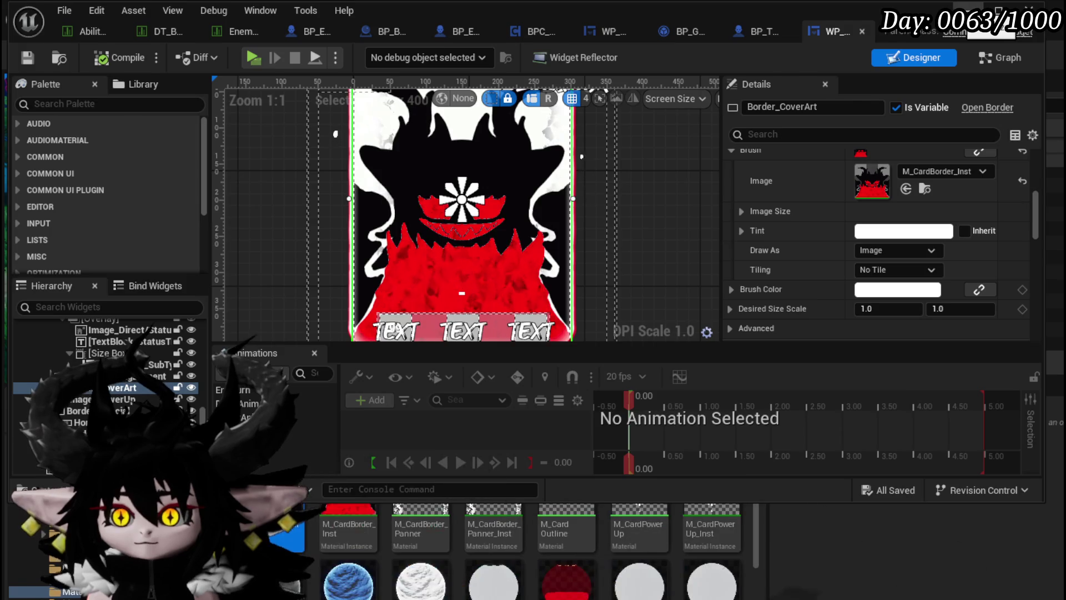
Step: Alt+Tab from the card widget back to the main level editor
key(alt+Tab)
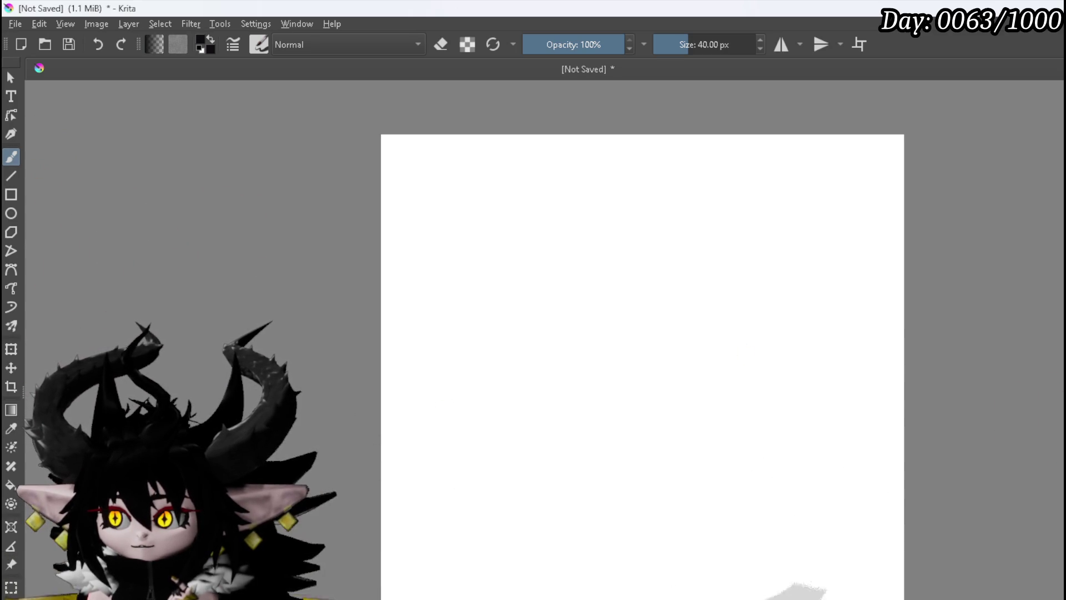
Step: Fill the blank Krita canvas with light blue
key(l)
key(l)
key(l)
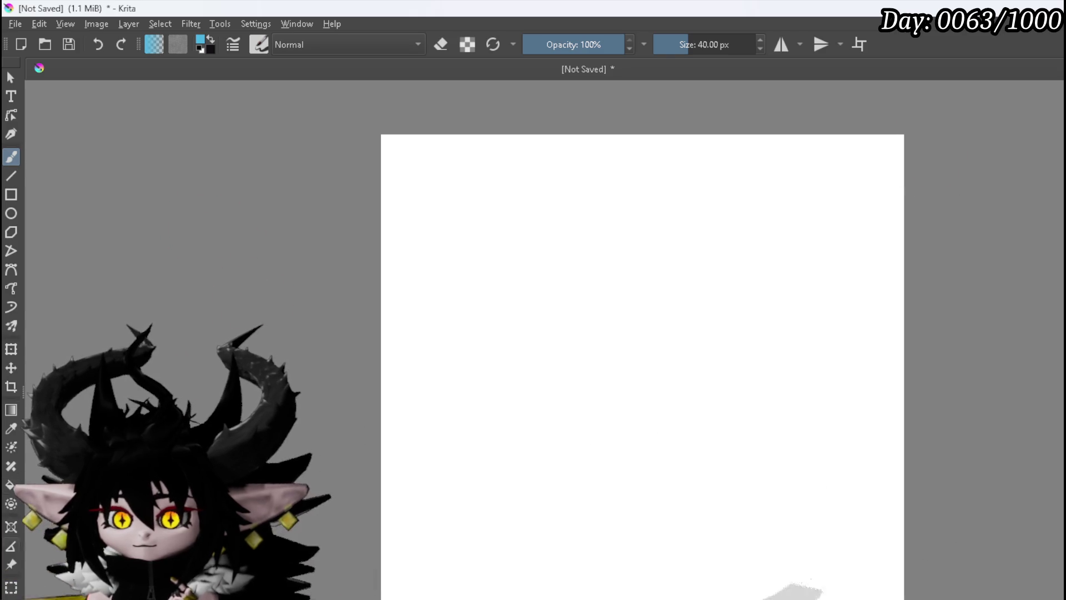
key(f)
click(399, 459)
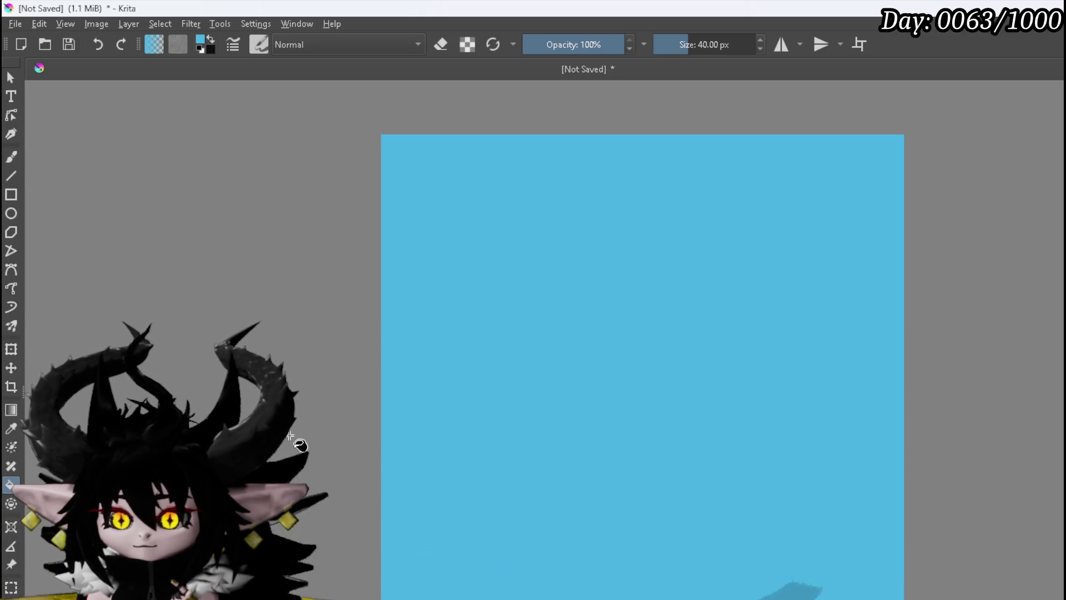
drag(400, 459, 299, 392)
scroll(677, 323, down, 3)
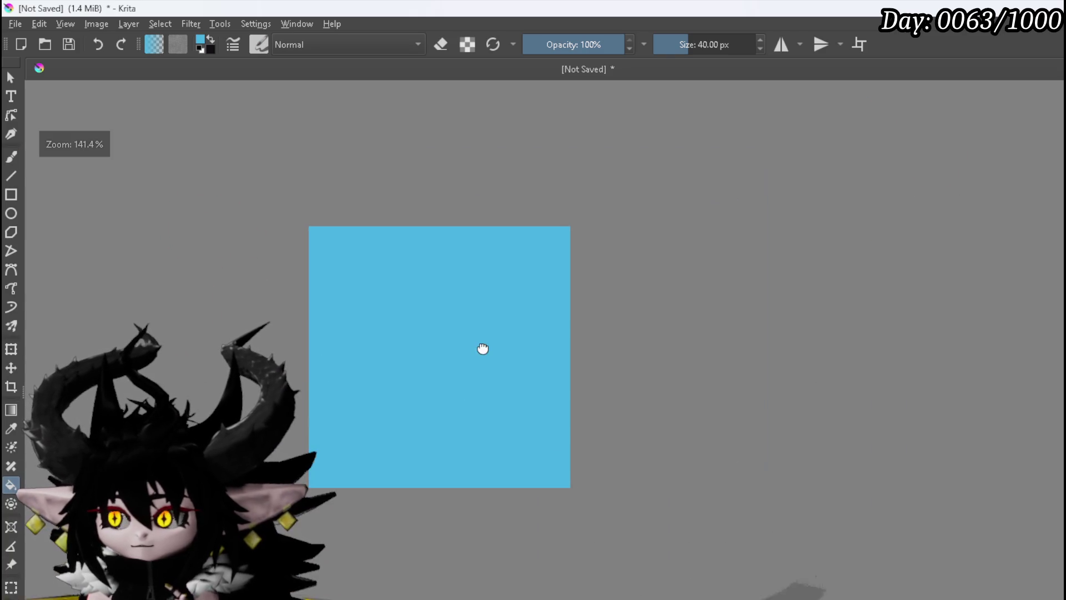
Step: Reset the colour to black and draw a diagonal line for the wing's main bone with the freehand brush
key(d)
scroll(469, 350, up, 2)
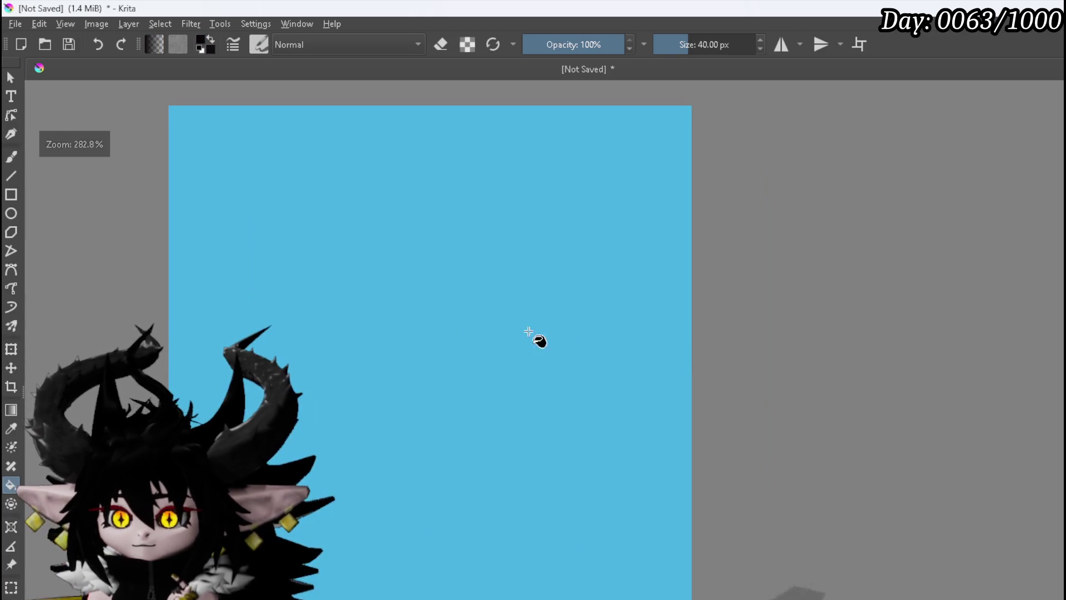
click(12, 157)
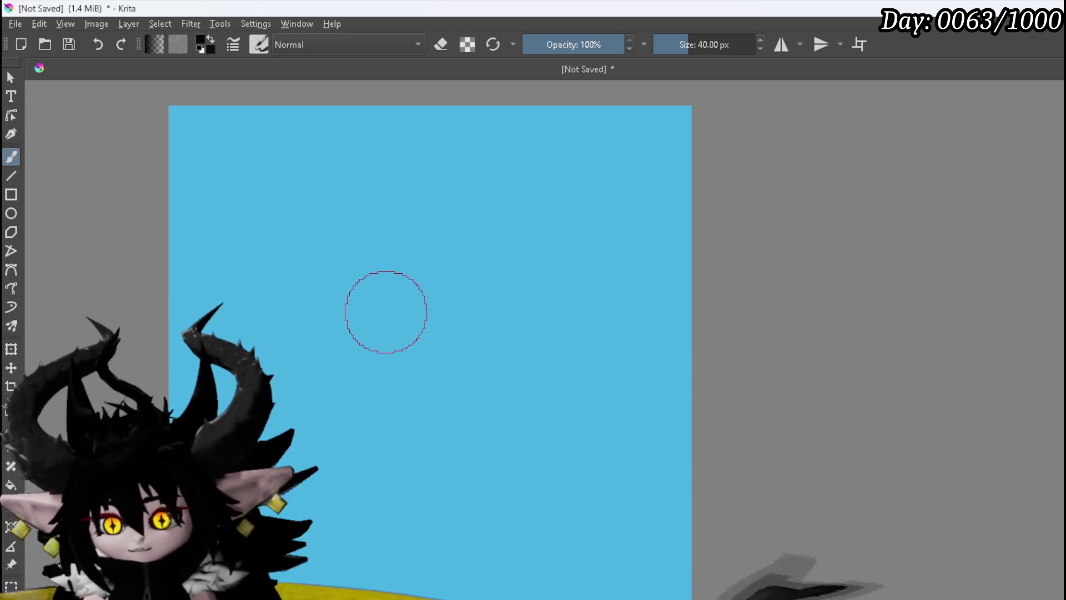
drag(408, 241, 459, 341)
Step: Sketch the long diagonal bone and loose curves at the wing's upper left and bottom
drag(521, 451, 581, 532)
drag(487, 480, 451, 528)
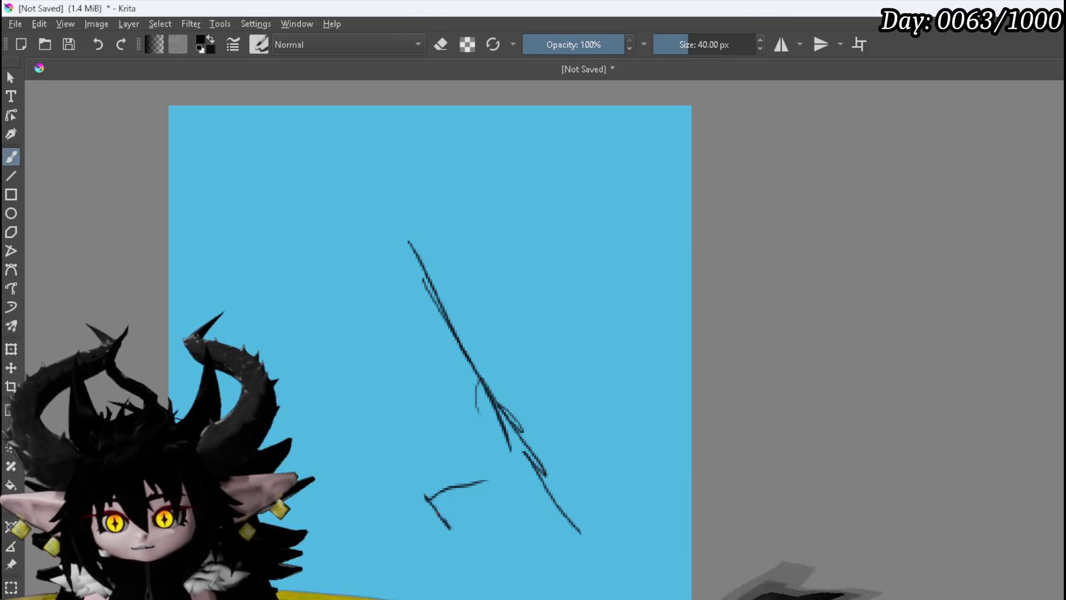
drag(532, 471, 438, 572)
drag(370, 226, 431, 333)
drag(451, 261, 452, 283)
drag(455, 363, 414, 211)
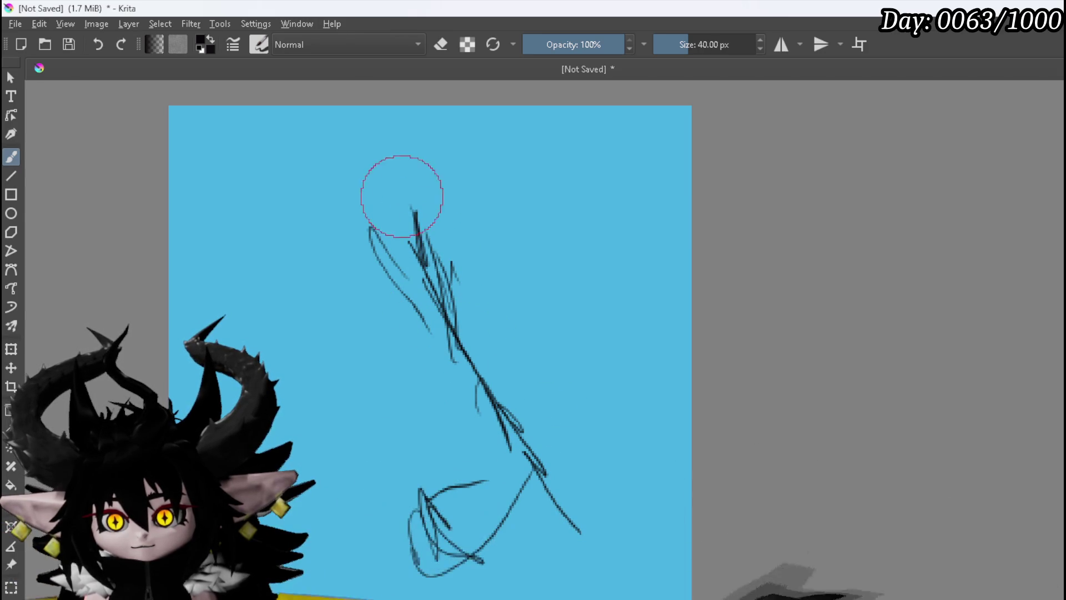
mouse_move(352, 227)
mouse_down()
mouse_move(383, 289)
mouse_move(406, 278)
mouse_up()
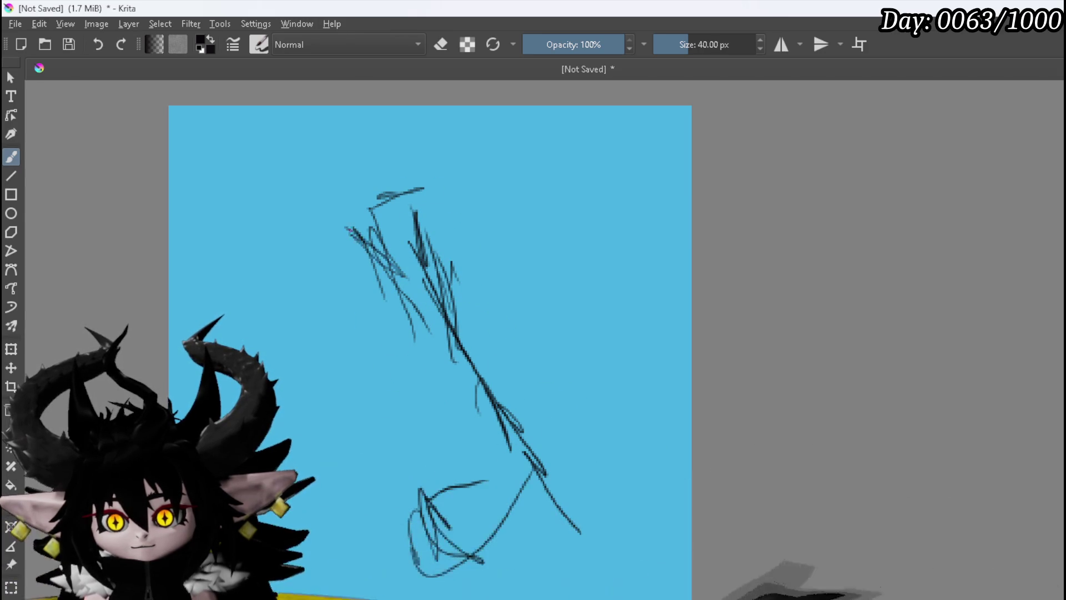
Step: Add short strokes along the wing's left side and bottom, and darken the lower-right diagonal
mouse_move(340, 272)
mouse_down()
mouse_move(309, 285)
mouse_move(336, 311)
mouse_up()
mouse_move(272, 302)
mouse_down()
mouse_move(340, 320)
mouse_move(269, 342)
mouse_up()
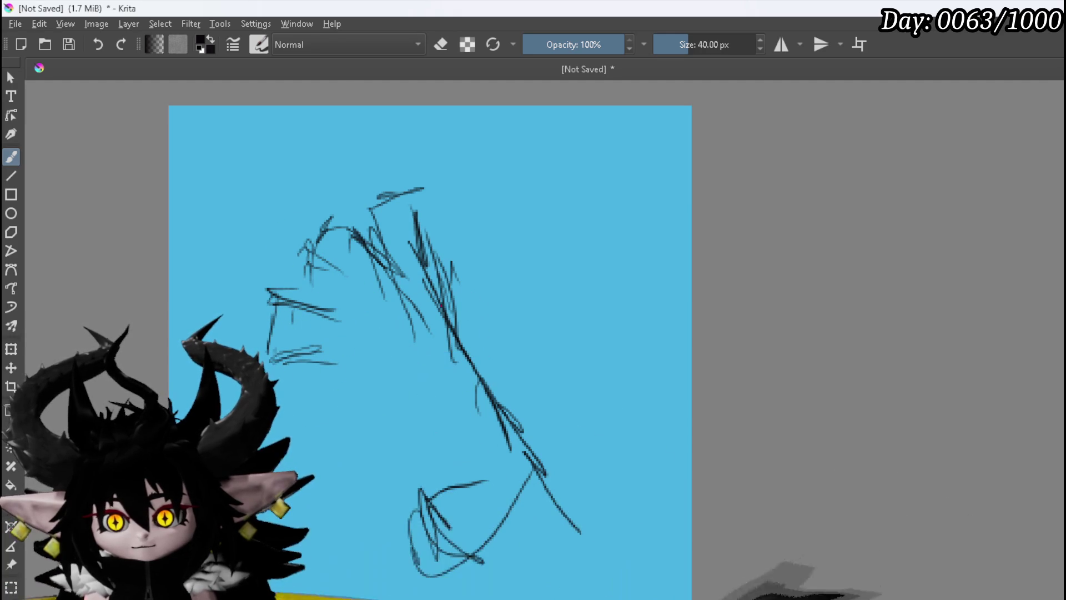
mouse_move(406, 460)
mouse_down()
mouse_move(391, 479)
mouse_move(371, 476)
mouse_up()
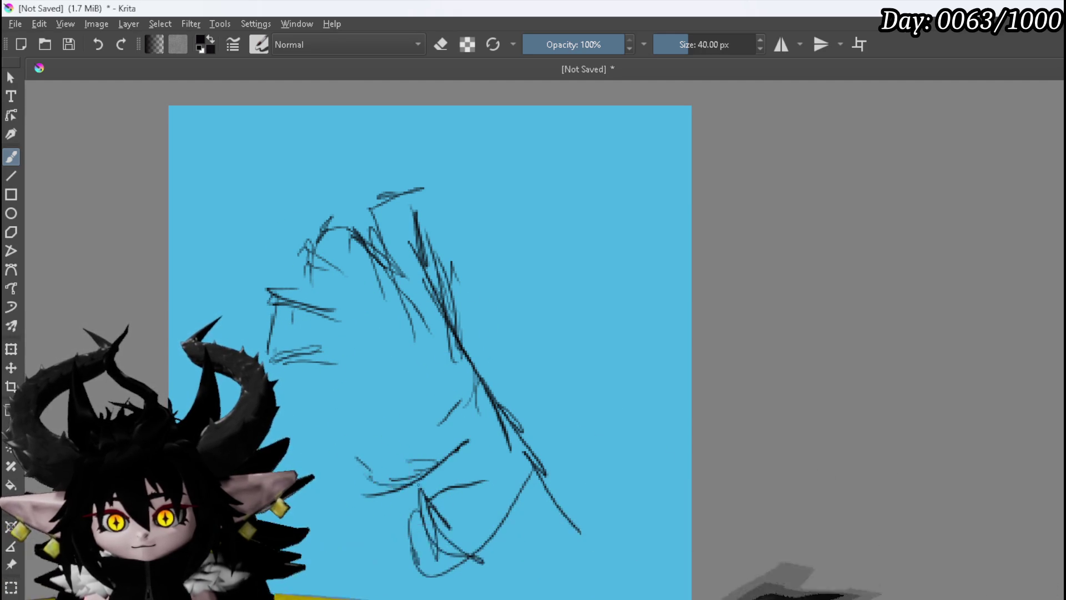
drag(440, 383, 410, 453)
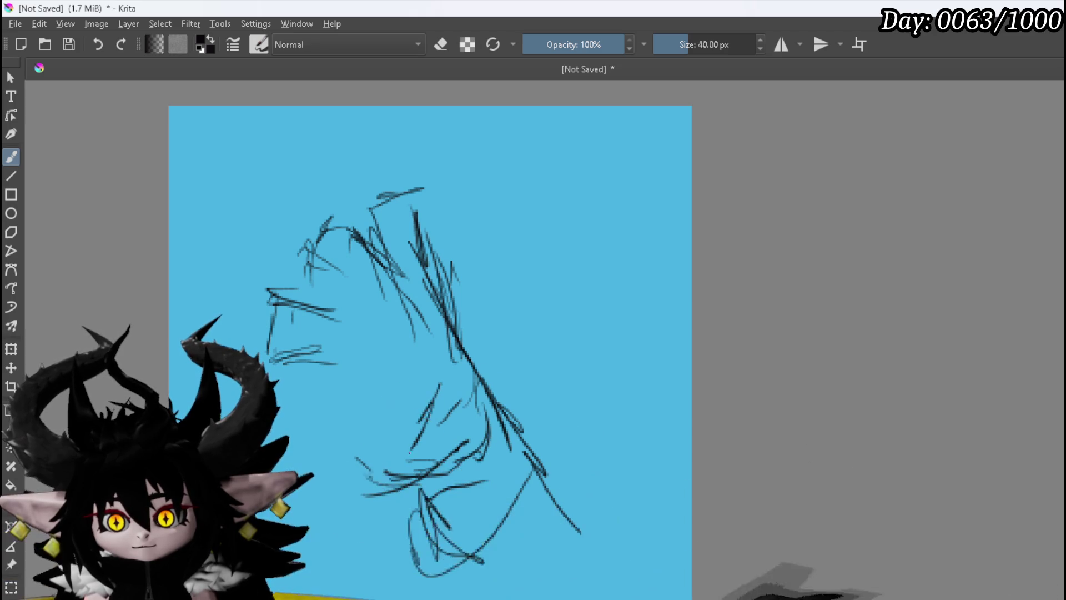
mouse_move(356, 472)
mouse_down()
mouse_move(352, 491)
mouse_move(422, 482)
mouse_up()
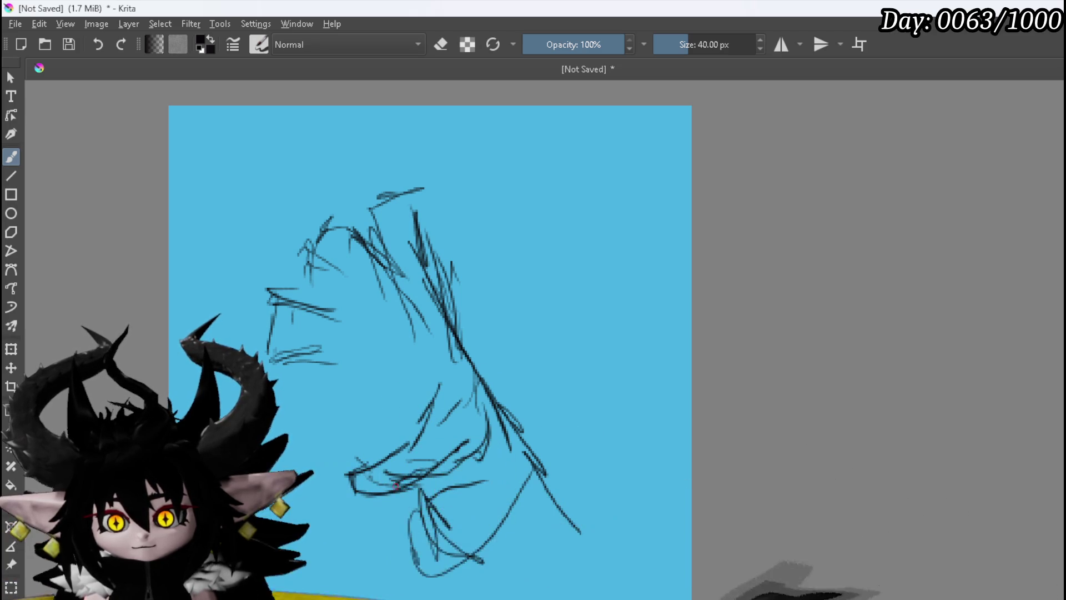
drag(285, 406, 320, 382)
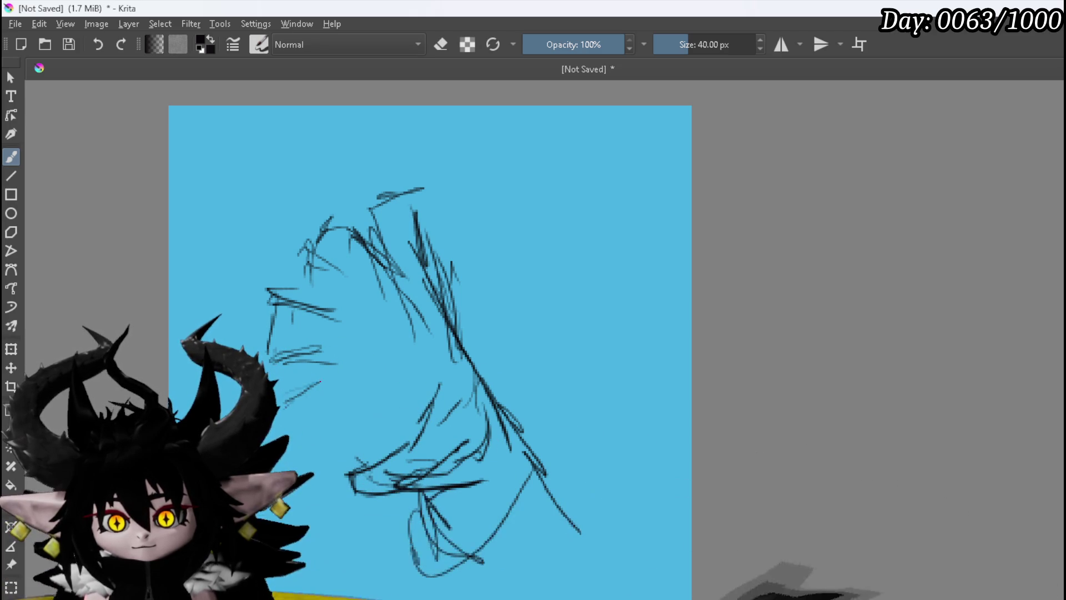
mouse_move(318, 418)
mouse_down()
mouse_move(278, 429)
mouse_move(397, 450)
mouse_up()
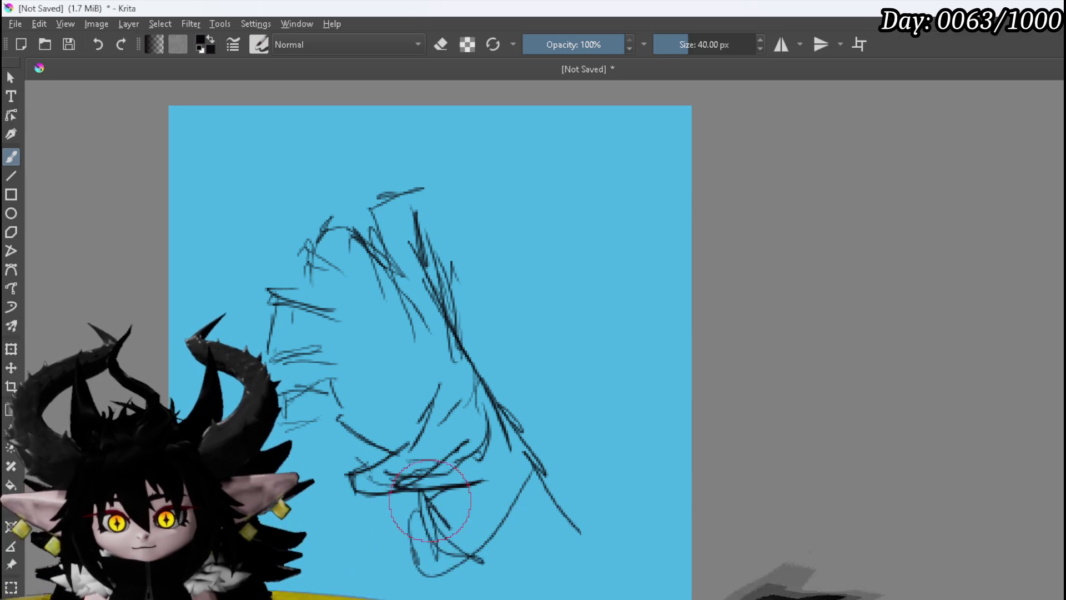
drag(524, 452, 629, 589)
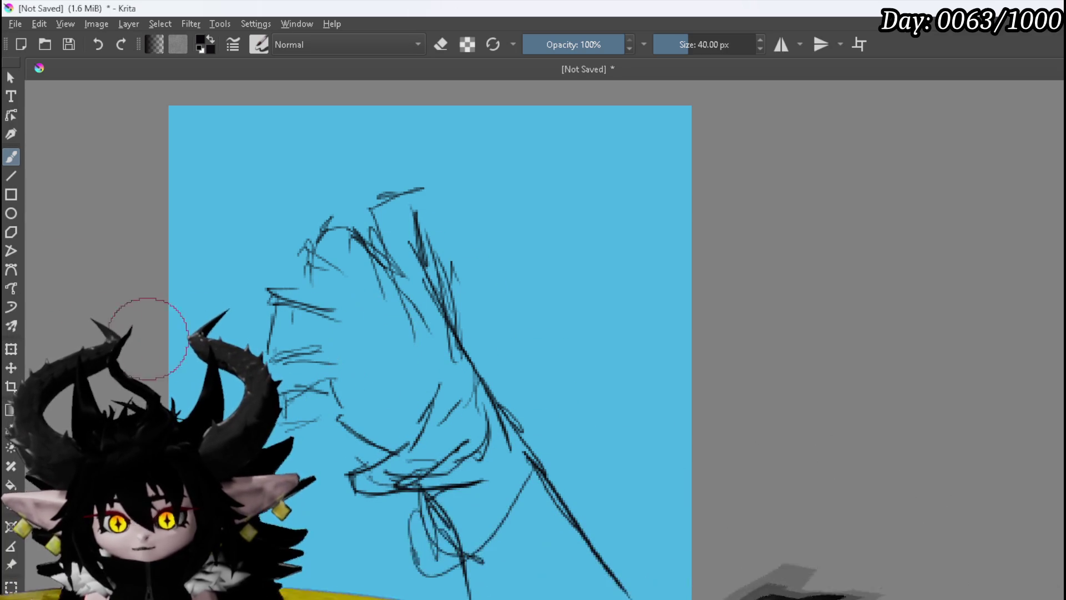
click(11, 346)
Step: Move the whole sketch right and slightly down
mouse_move(369, 340)
mouse_down()
mouse_move(466, 344)
mouse_move(459, 354)
mouse_up()
key(Return)
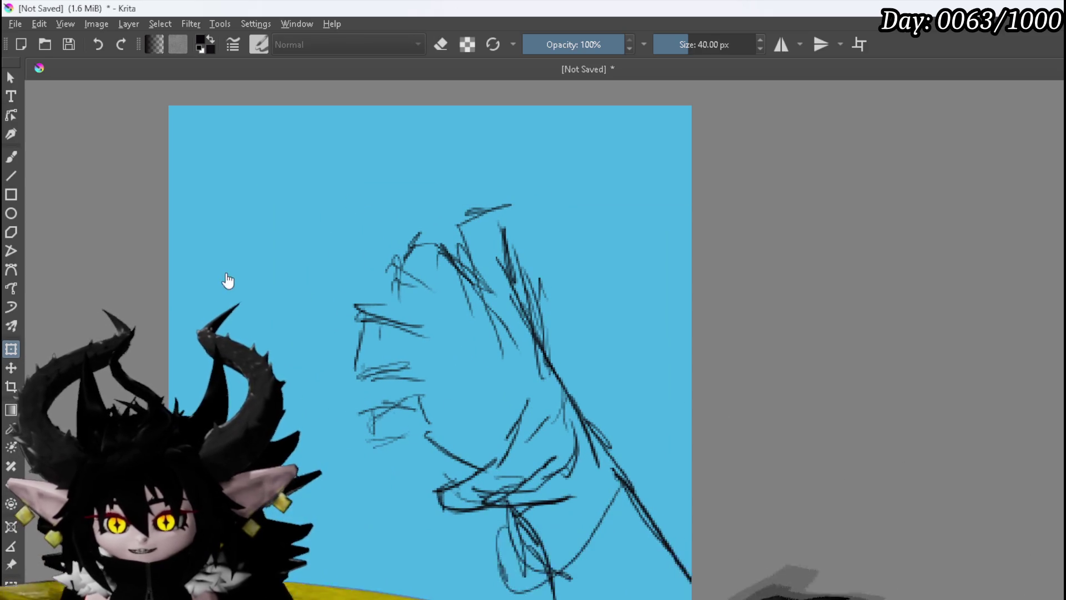
click(11, 157)
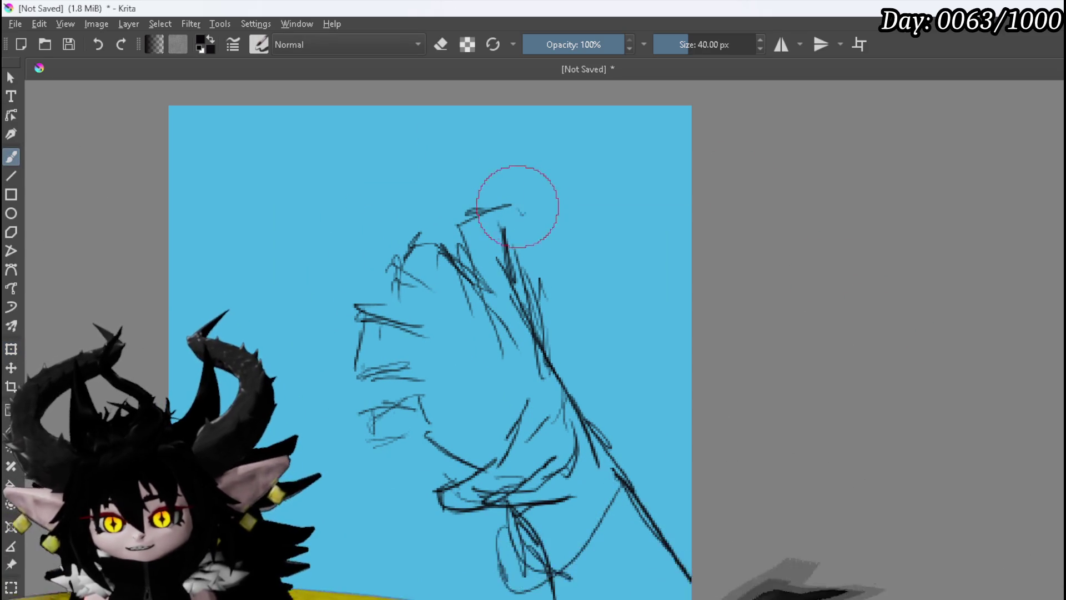
Step: Draw arching finger curves across the top and upper left of the wing
mouse_move(492, 132)
mouse_down()
mouse_move(445, 119)
mouse_move(387, 139)
mouse_move(423, 138)
mouse_move(463, 192)
mouse_move(464, 249)
mouse_up()
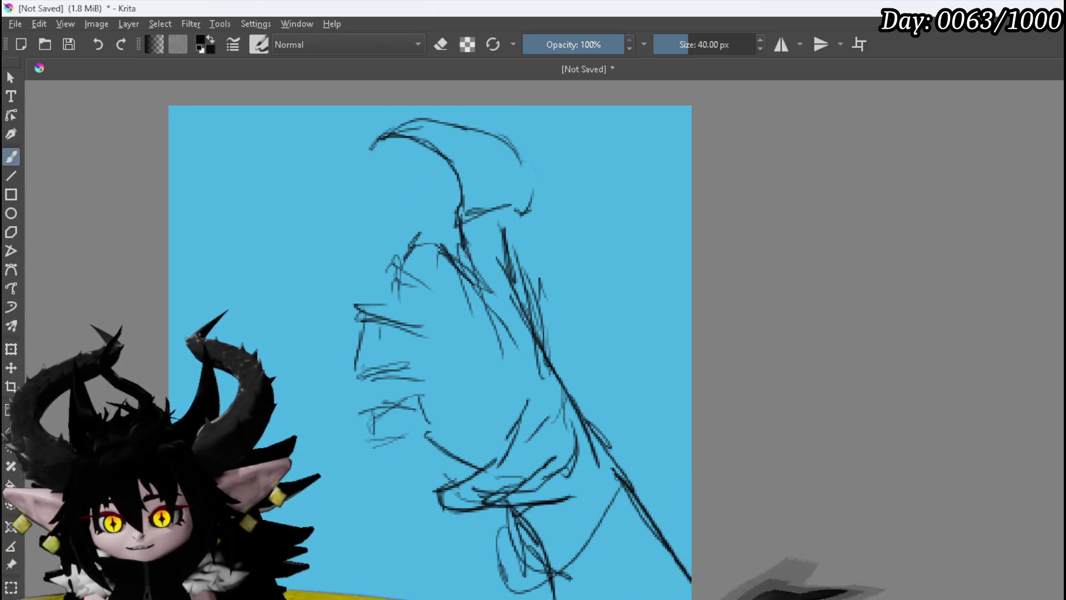
drag(469, 289, 494, 347)
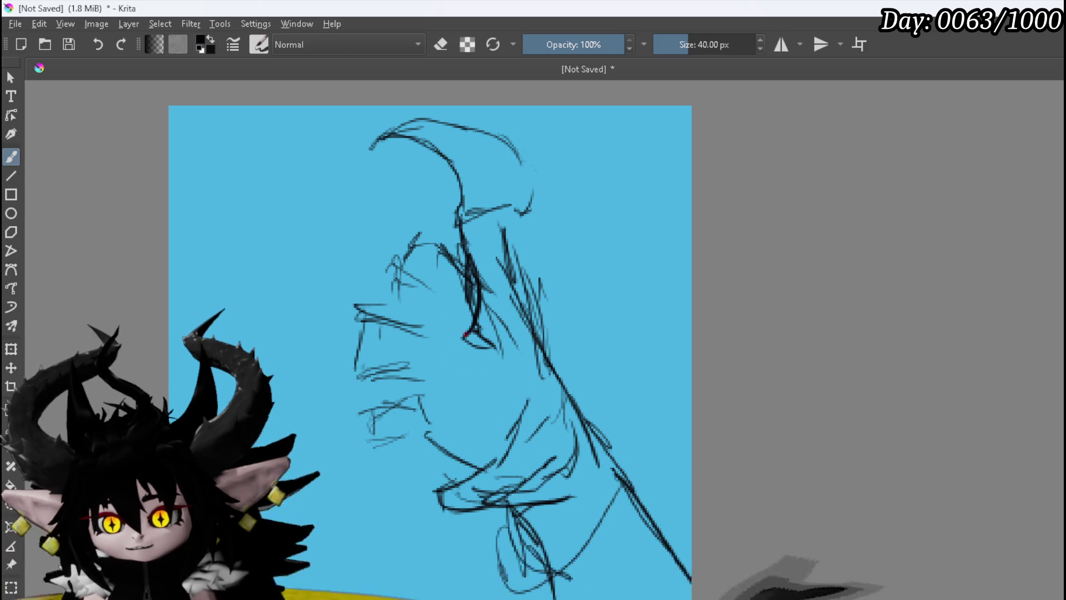
drag(397, 275, 425, 319)
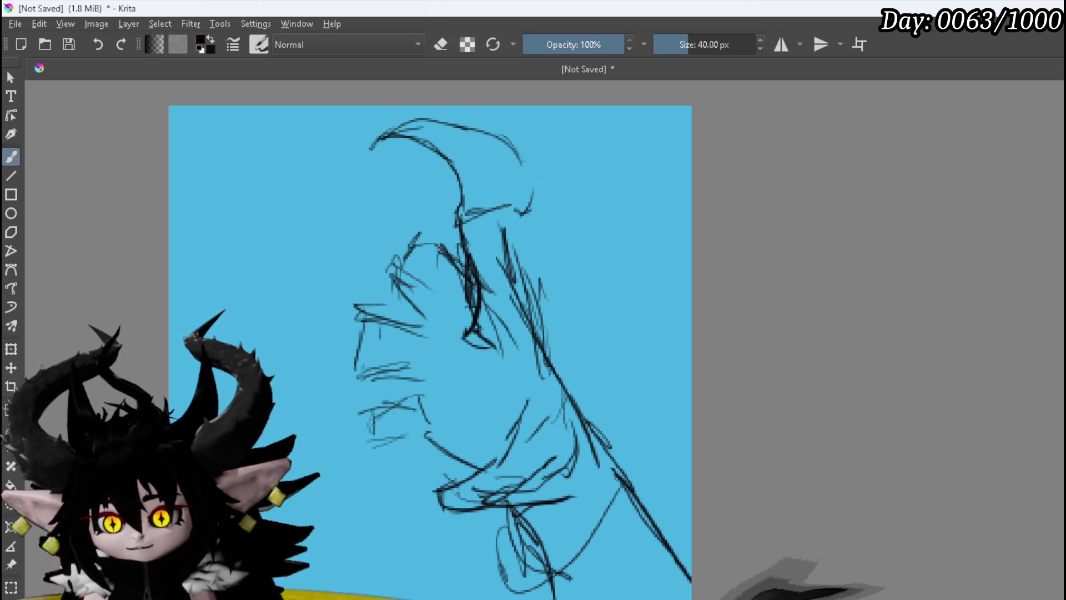
mouse_move(415, 177)
mouse_down()
mouse_move(382, 165)
mouse_move(321, 191)
mouse_move(386, 265)
mouse_up()
drag(414, 303, 469, 377)
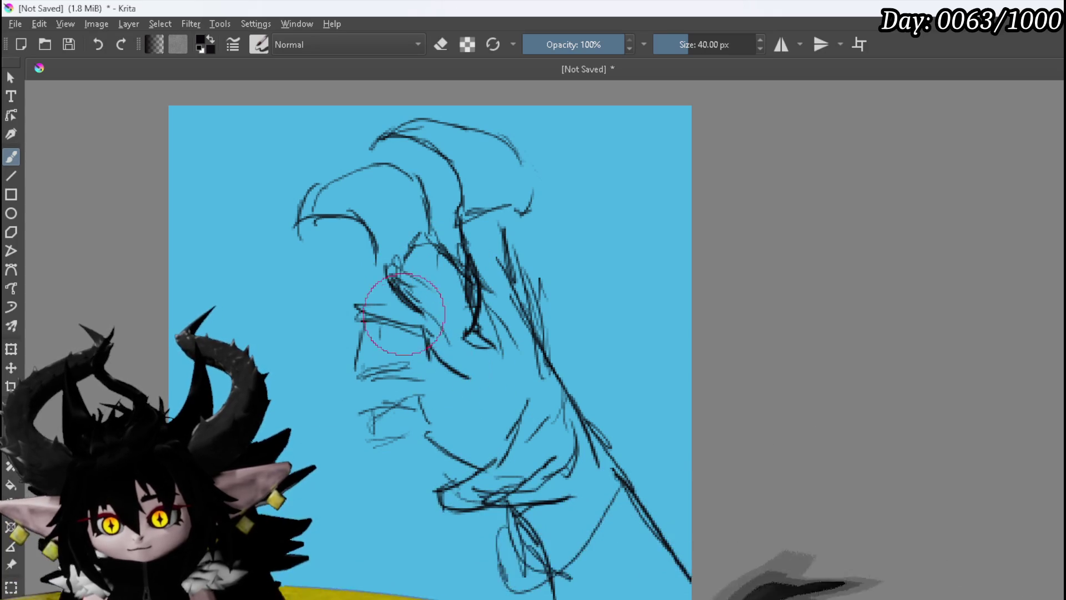
drag(342, 281, 357, 303)
drag(295, 290, 265, 355)
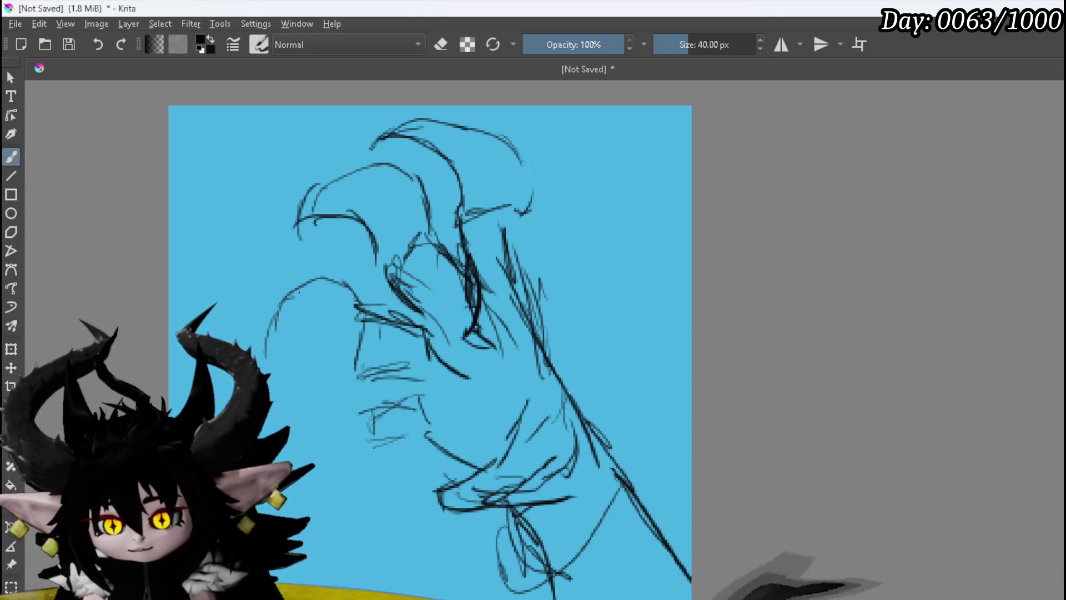
mouse_move(311, 281)
mouse_down()
mouse_move(253, 349)
mouse_move(343, 334)
mouse_move(352, 372)
mouse_move(438, 384)
mouse_up()
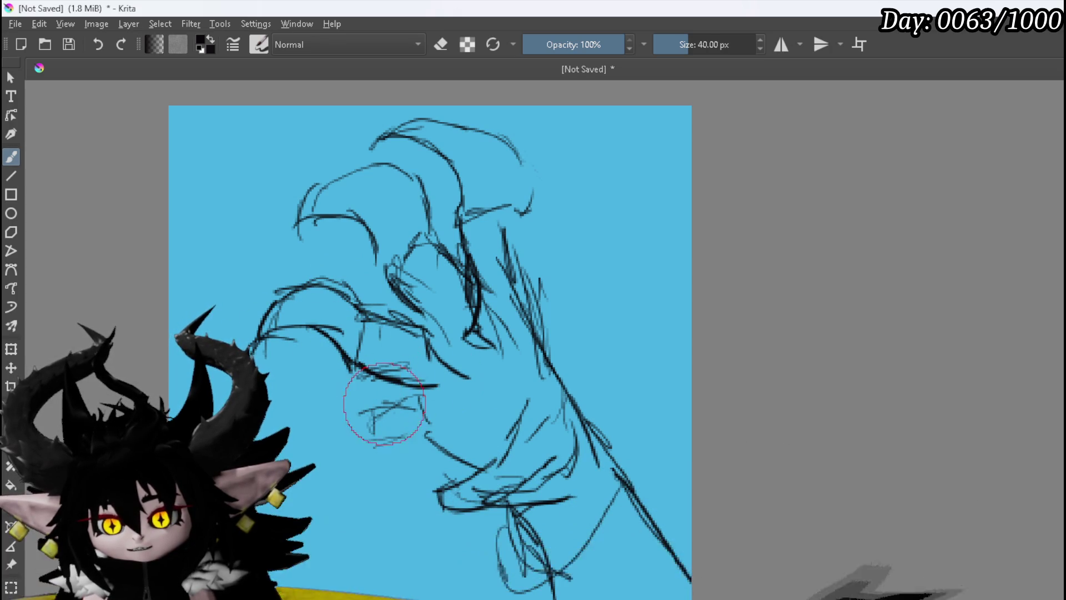
Step: Add long finger strokes across the lower wing and darken its right edge
mouse_move(349, 411)
mouse_down()
mouse_move(322, 404)
mouse_move(367, 414)
mouse_up()
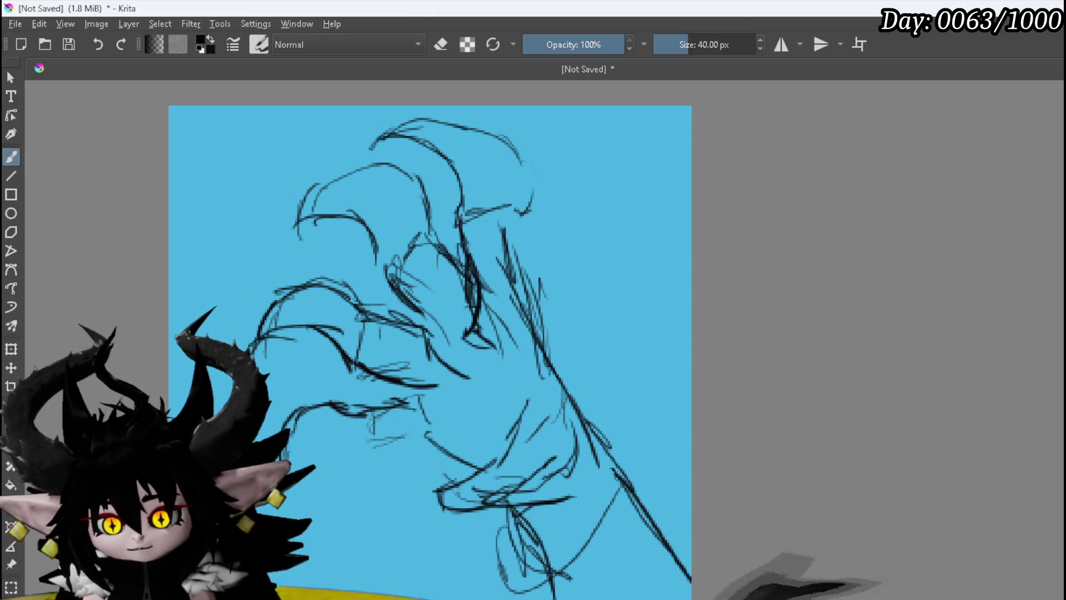
mouse_move(292, 451)
mouse_down()
mouse_move(394, 450)
mouse_move(430, 432)
mouse_up()
drag(525, 402, 508, 461)
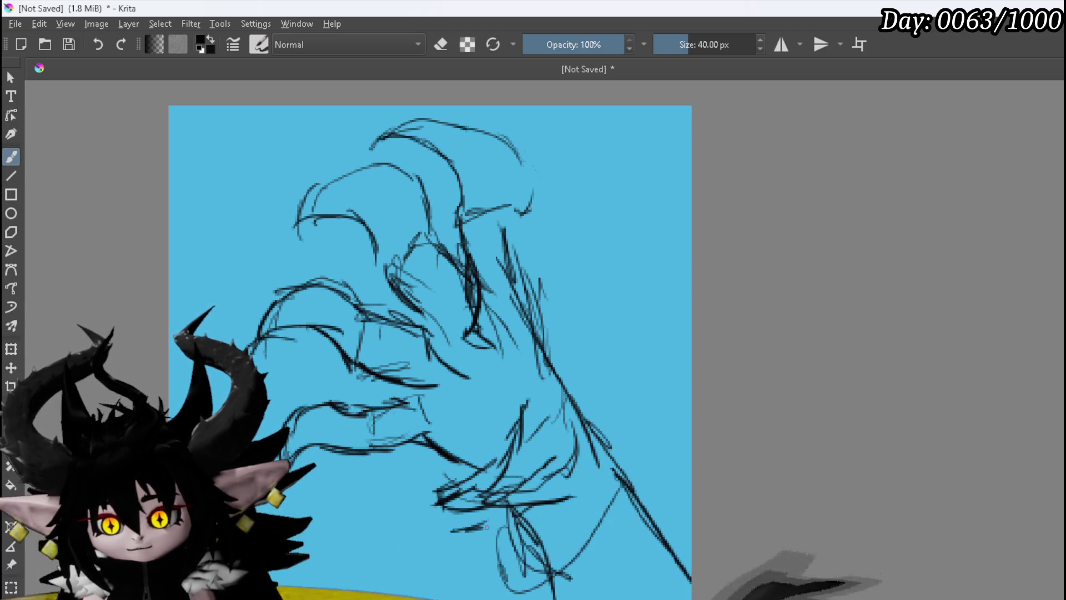
drag(450, 531, 578, 451)
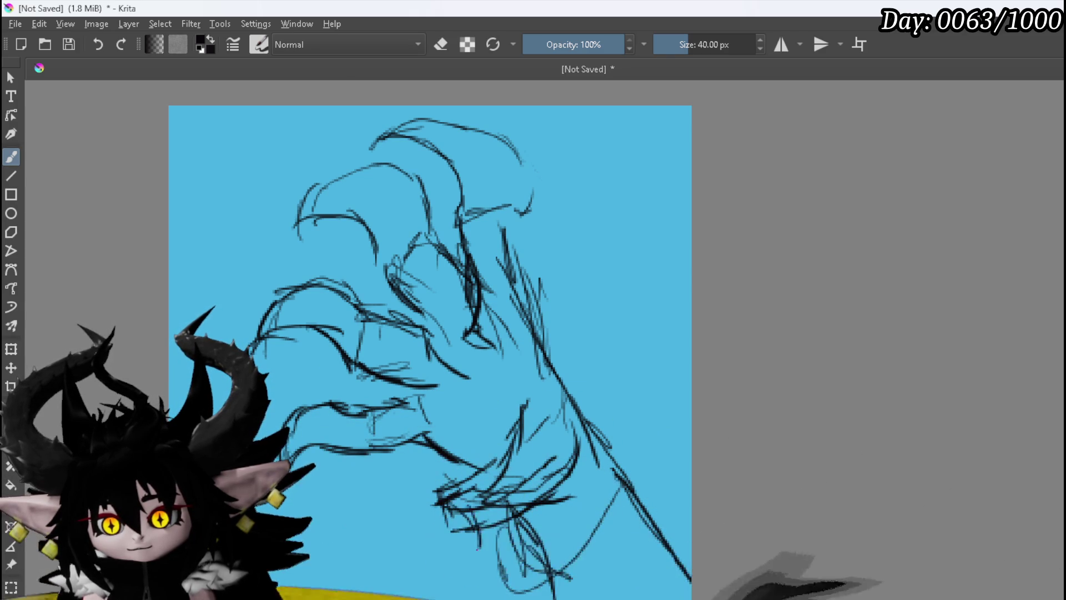
mouse_move(346, 508)
mouse_down()
mouse_move(366, 540)
mouse_move(474, 464)
mouse_up()
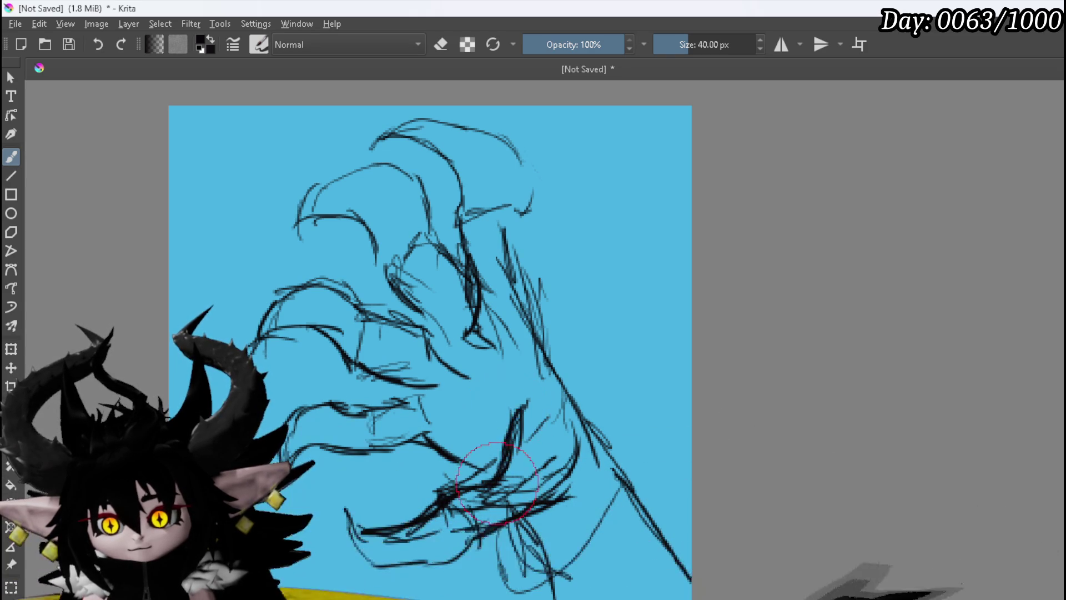
mouse_move(522, 205)
mouse_down()
mouse_move(530, 311)
mouse_move(544, 316)
mouse_up()
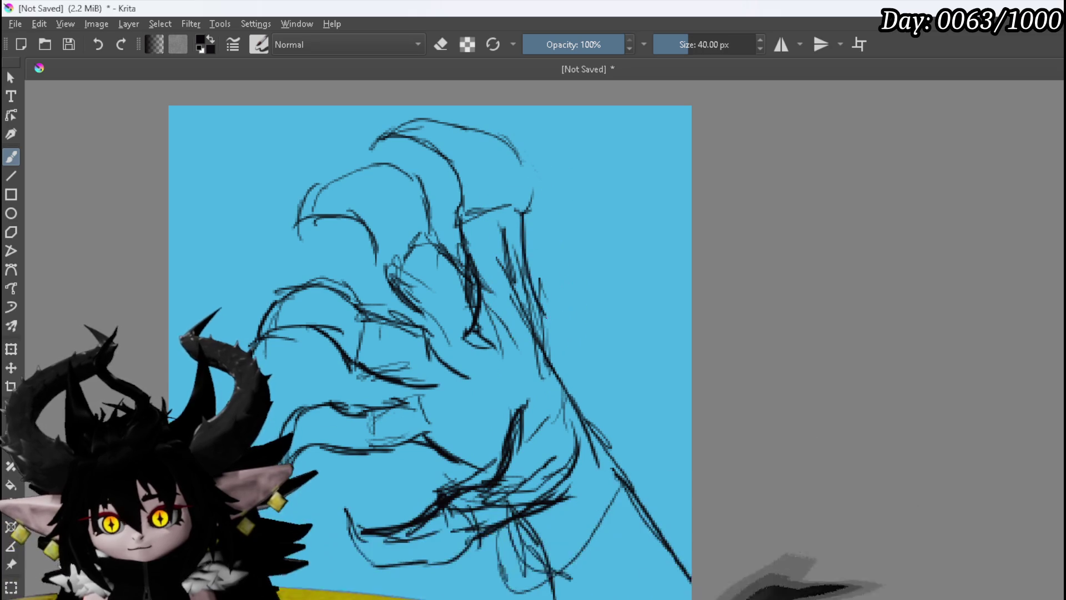
drag(526, 257, 555, 371)
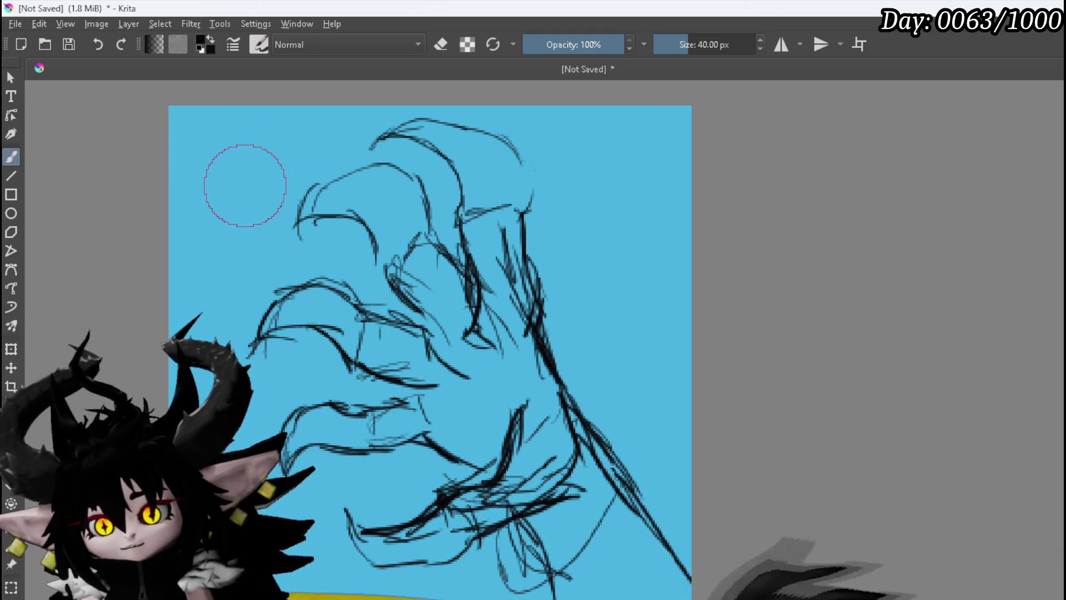
Step: Paint the upper finger into a thick black arching claw with a hooked tip reaching down-left
mouse_move(323, 198)
mouse_down()
mouse_move(294, 216)
mouse_move(306, 197)
mouse_move(350, 177)
mouse_move(367, 182)
mouse_up()
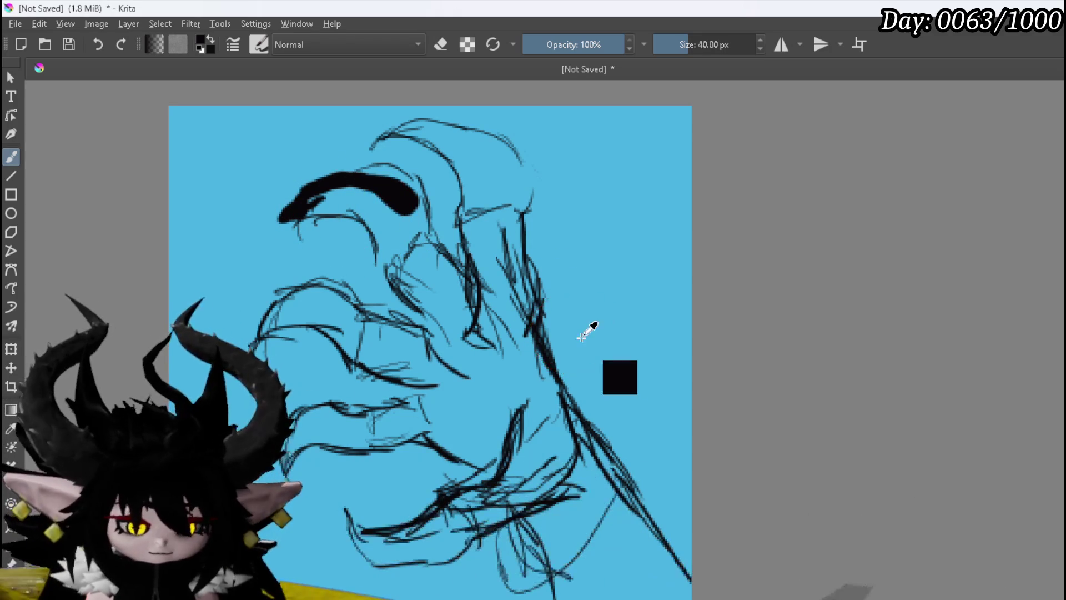
key(ctrl+z)
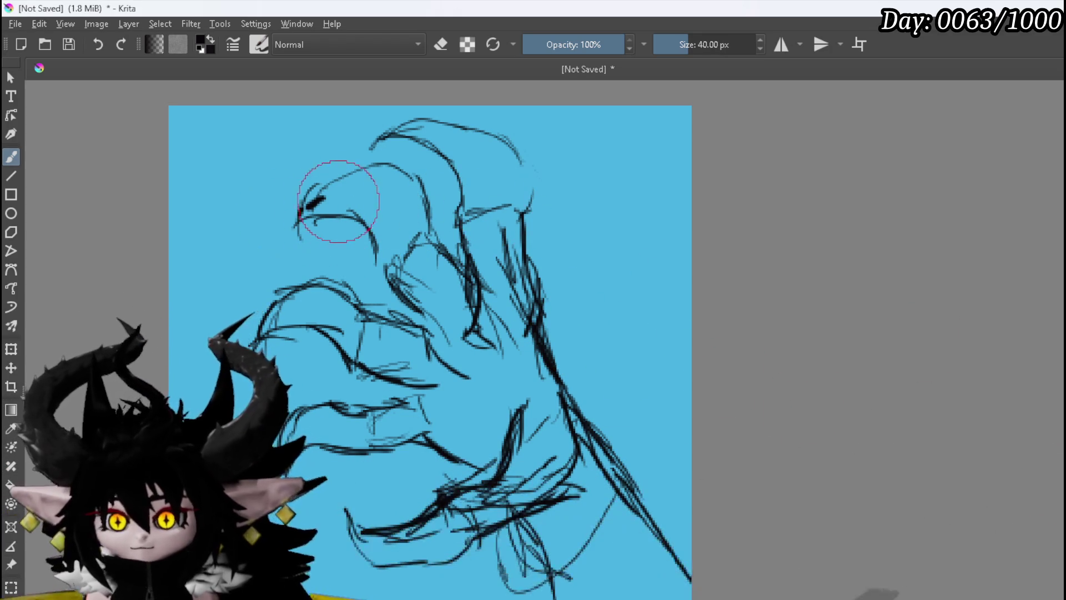
mouse_move(293, 200)
mouse_down()
mouse_move(275, 222)
mouse_move(312, 202)
mouse_up()
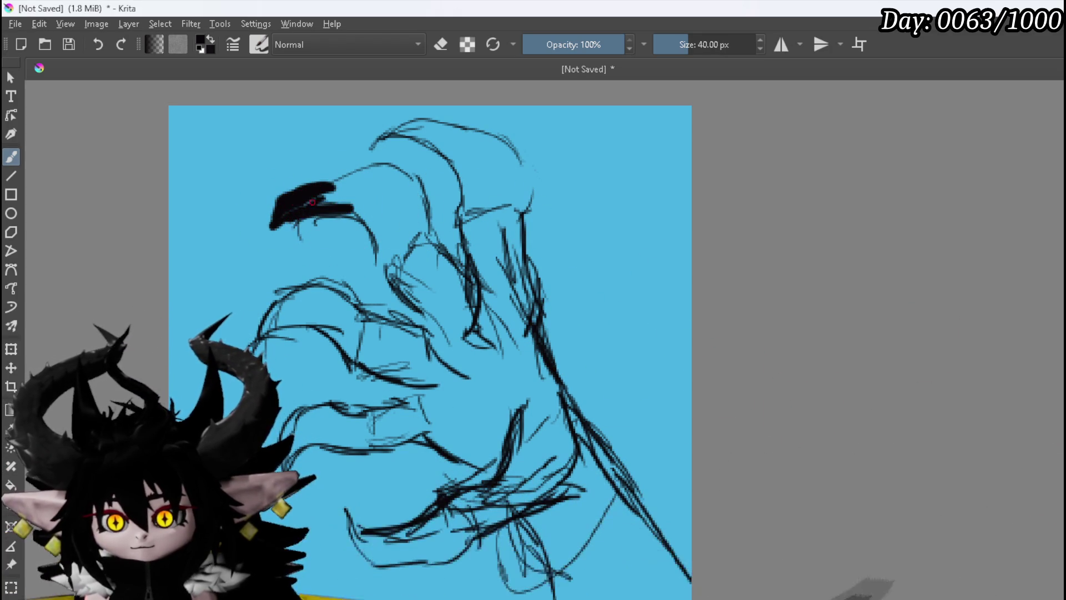
mouse_move(398, 197)
mouse_down()
mouse_move(413, 219)
mouse_move(399, 215)
mouse_up()
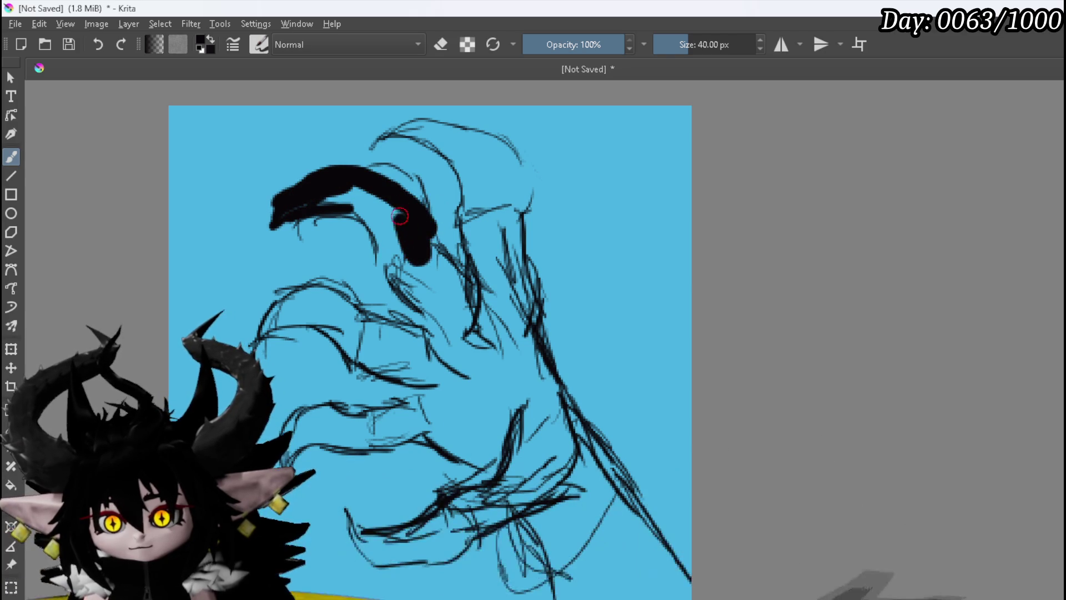
mouse_move(318, 191)
mouse_down()
mouse_move(376, 210)
mouse_move(382, 244)
mouse_up()
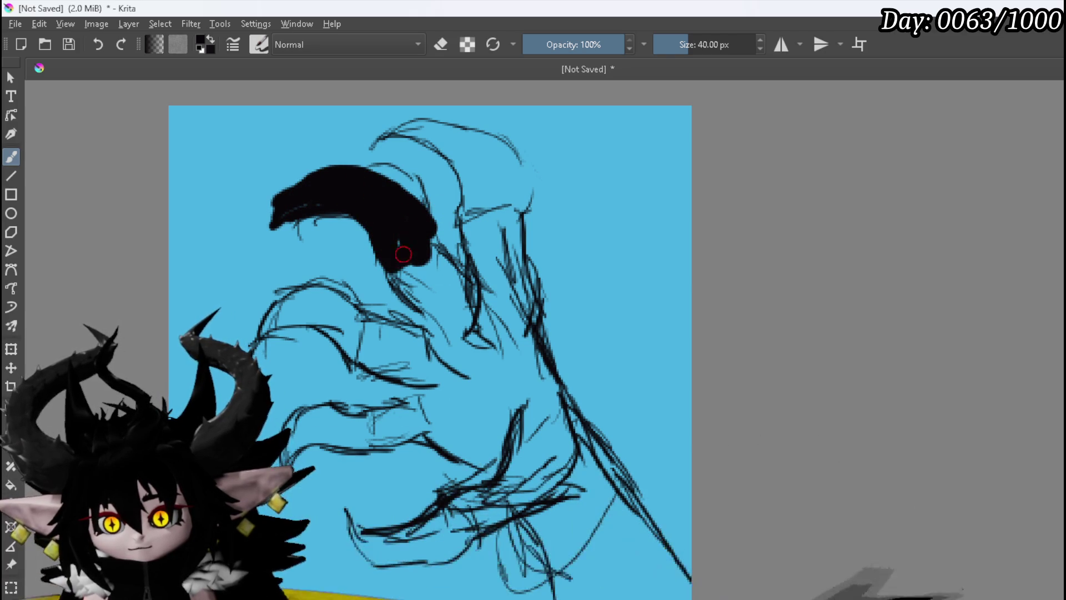
drag(437, 249, 488, 328)
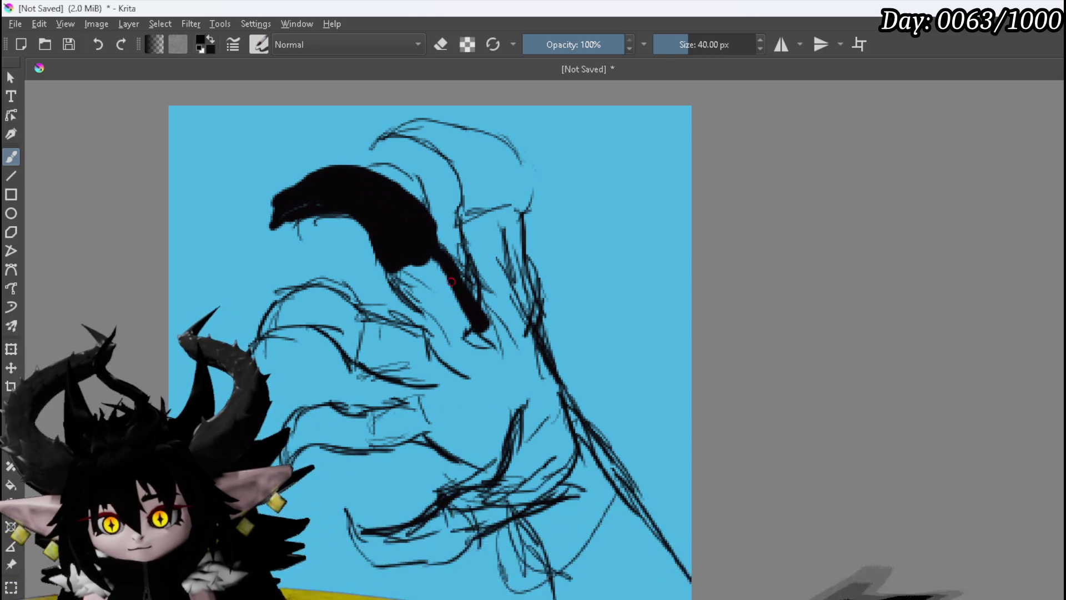
mouse_move(393, 264)
mouse_down()
mouse_move(425, 327)
mouse_move(409, 254)
mouse_move(448, 340)
mouse_move(369, 226)
mouse_up()
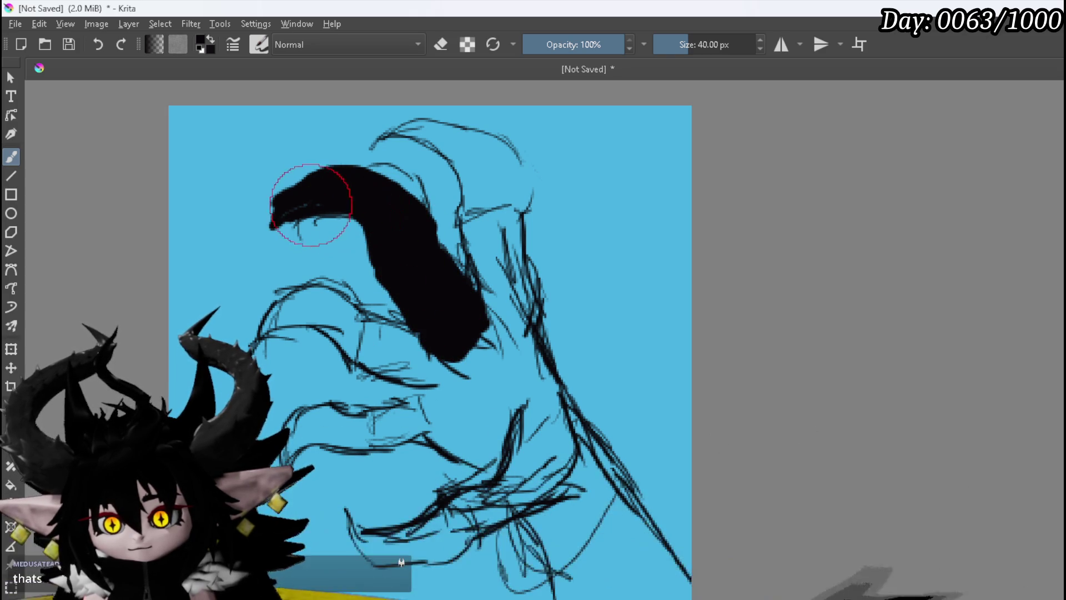
mouse_move(304, 214)
mouse_down()
mouse_move(369, 226)
mouse_move(352, 211)
mouse_up()
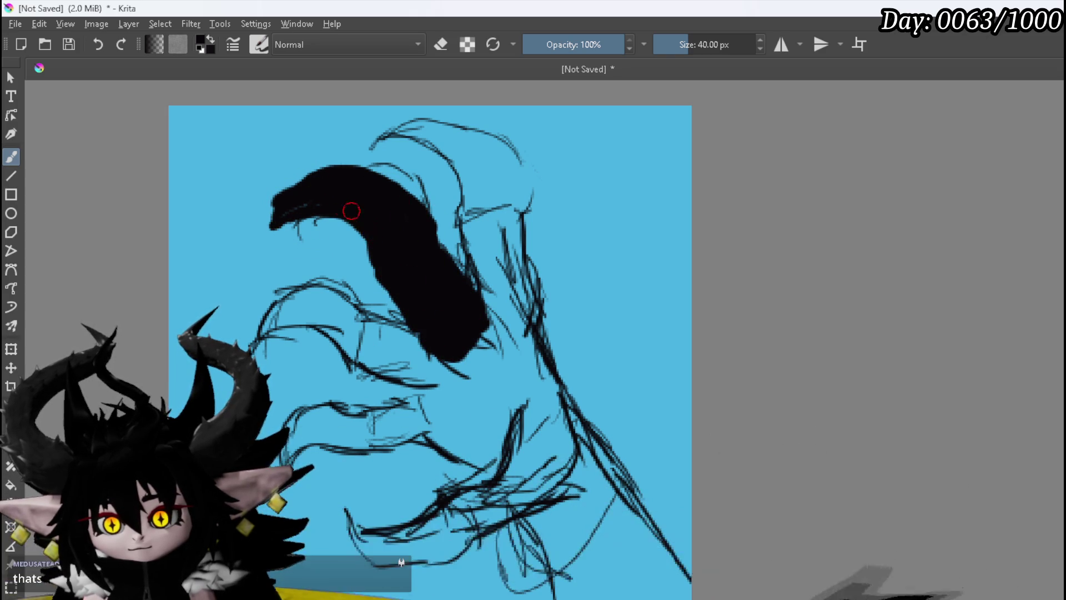
mouse_move(272, 219)
mouse_down()
mouse_move(261, 231)
mouse_move(305, 176)
mouse_up()
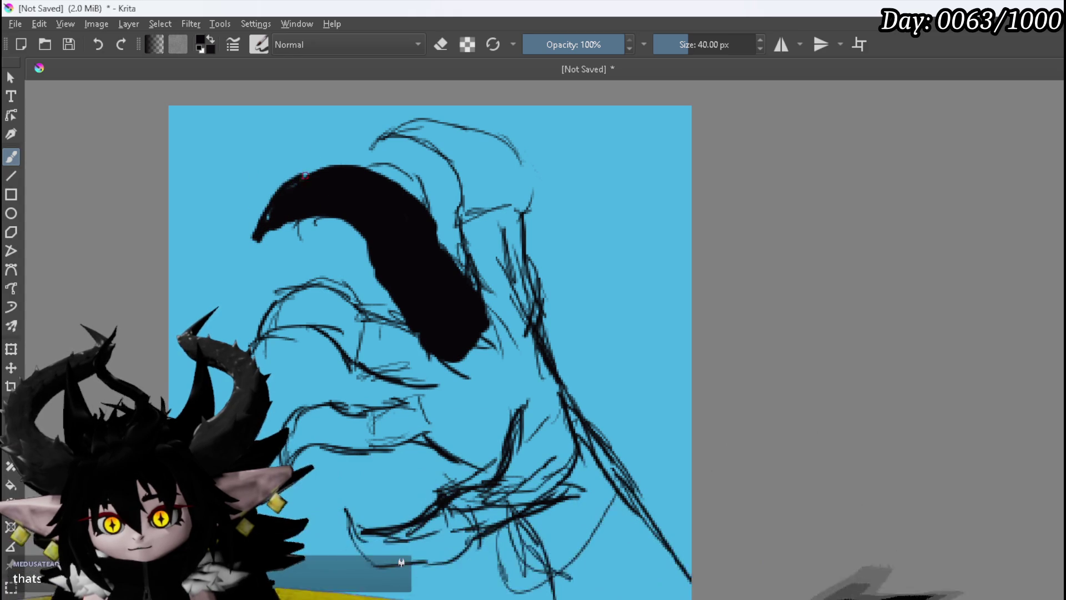
drag(267, 217, 263, 236)
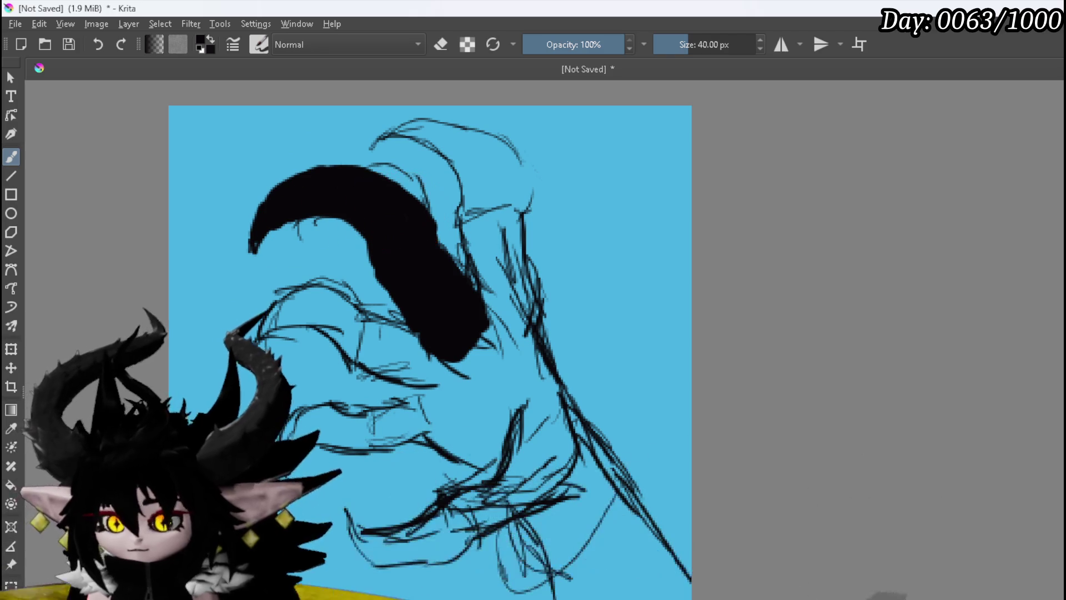
click(12, 349)
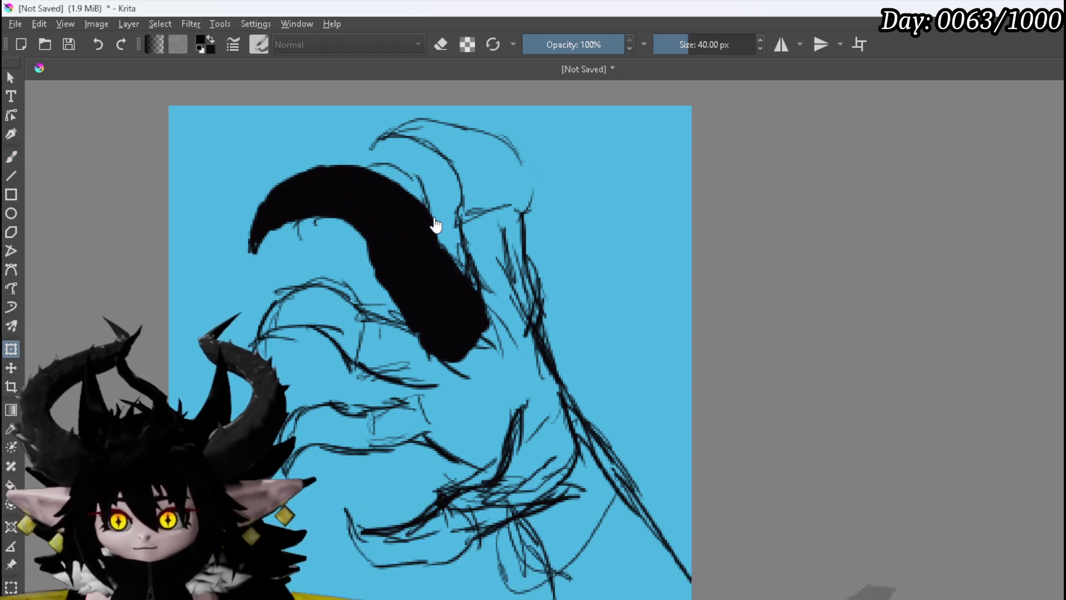
Step: Move, reshape and rotate the copied curved strokes into a fan of claw fingers, then commit
drag(454, 208, 577, 177)
mouse_move(690, 183)
mouse_down()
mouse_move(673, 286)
mouse_move(632, 310)
mouse_move(533, 257)
mouse_move(538, 222)
mouse_move(402, 230)
mouse_move(635, 252)
mouse_move(308, 138)
mouse_move(261, 167)
mouse_move(417, 274)
mouse_move(416, 326)
mouse_up()
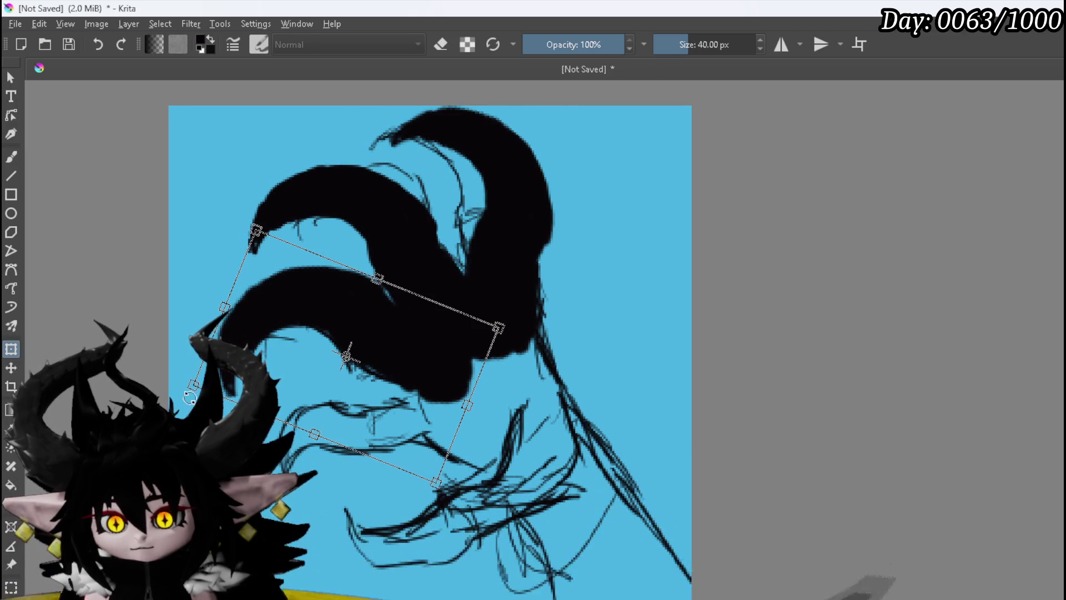
drag(193, 386, 239, 382)
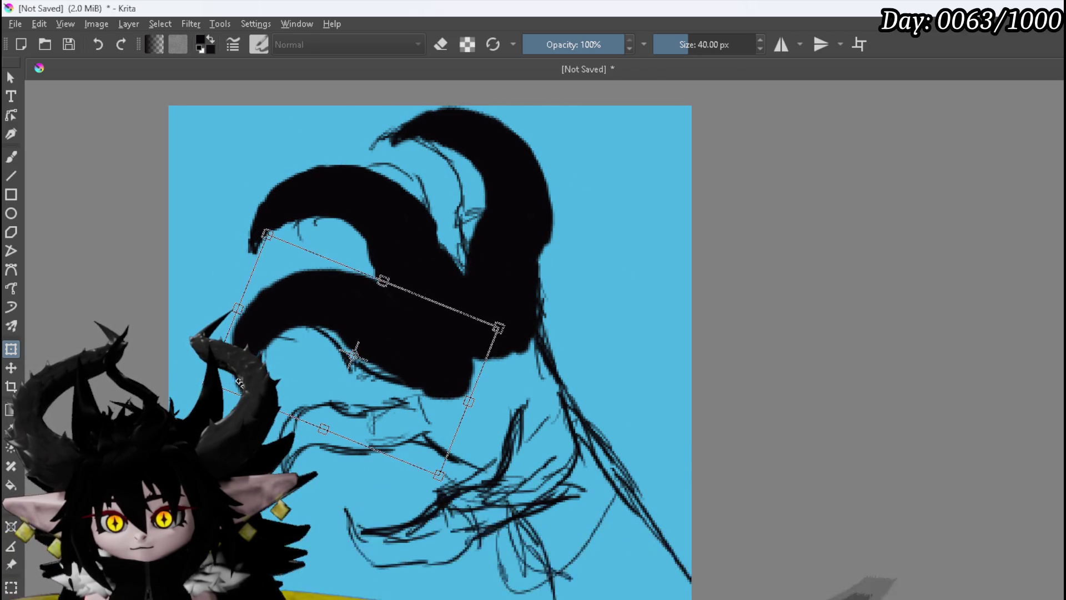
drag(394, 336, 382, 340)
drag(324, 207, 315, 212)
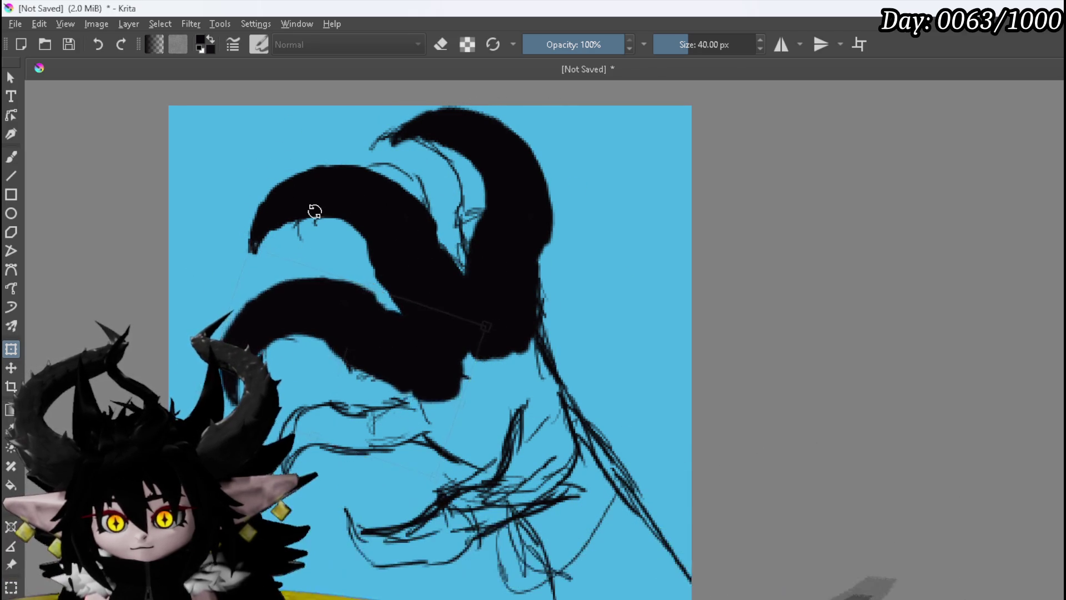
drag(333, 305, 312, 407)
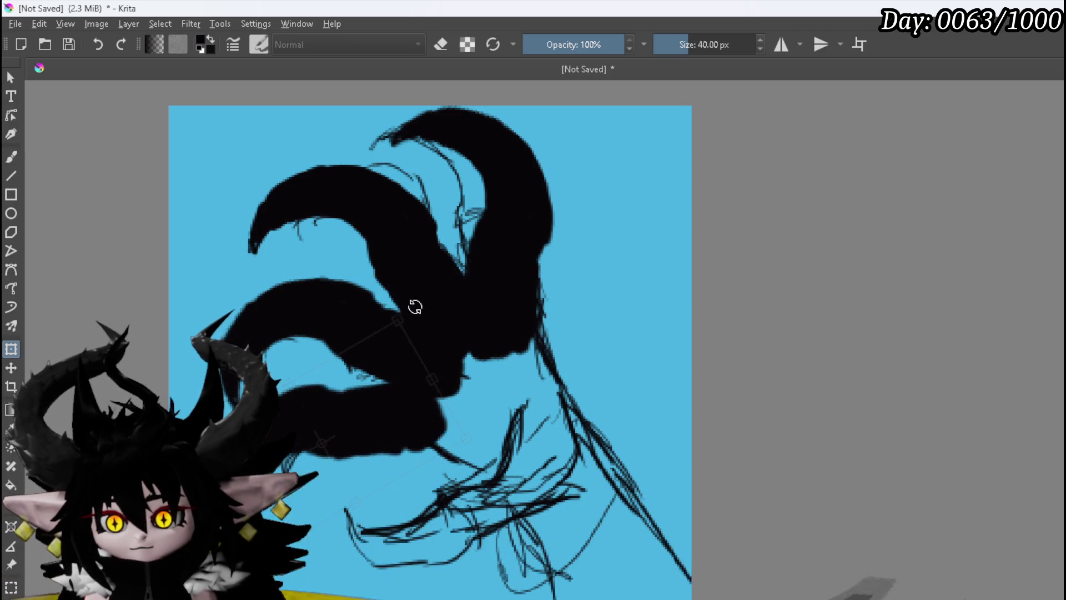
drag(414, 307, 333, 279)
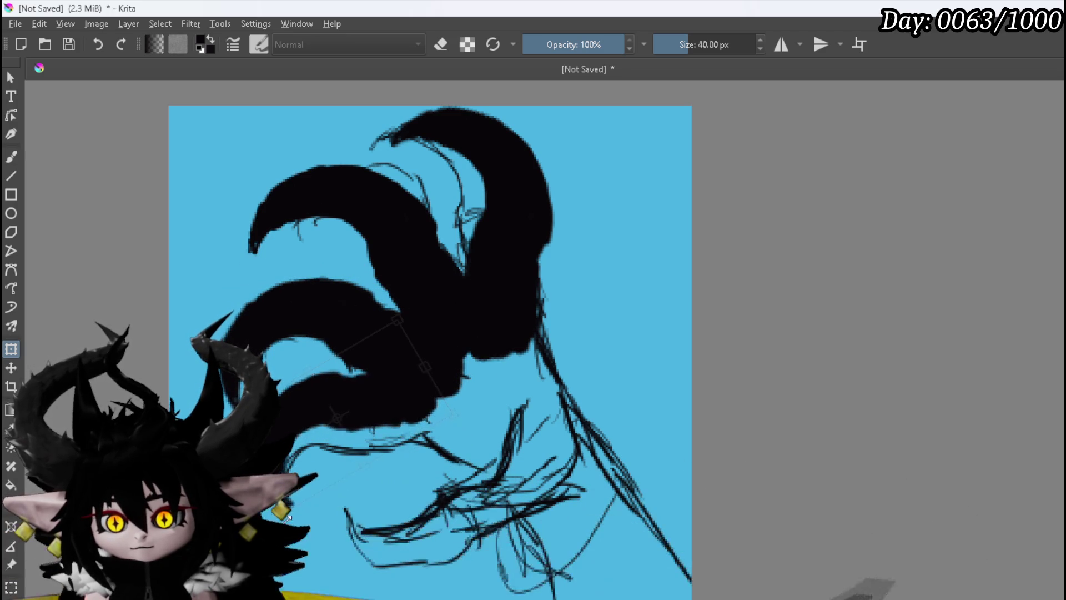
drag(317, 421, 309, 419)
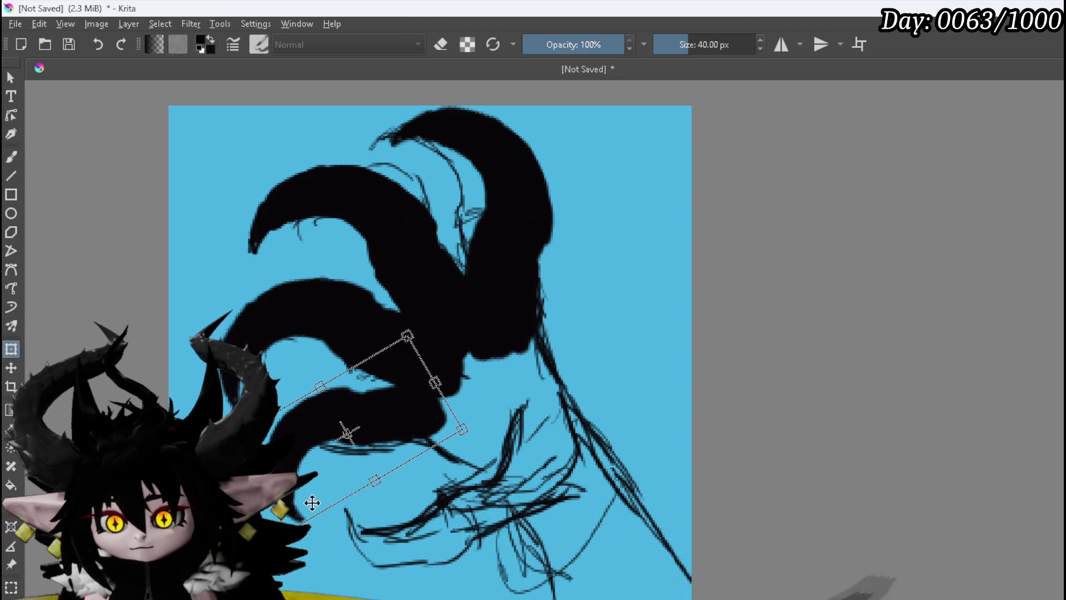
drag(297, 522, 296, 524)
drag(331, 407, 327, 414)
drag(631, 373, 632, 395)
key(Return)
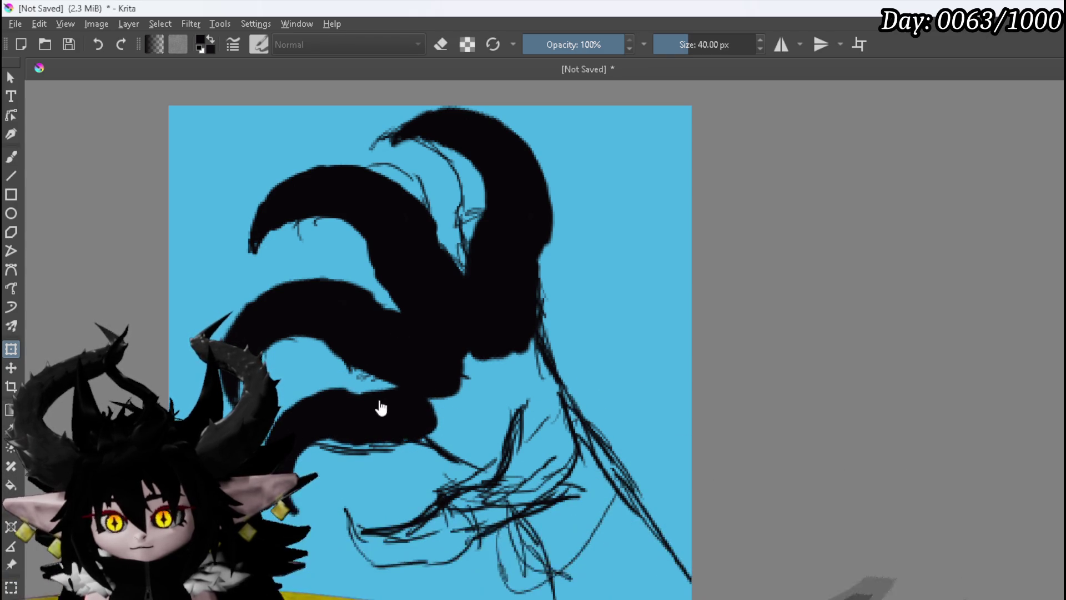
Step: Mirror a finger copy horizontally and place it as the lowest hooked finger
right_click(330, 401)
click(416, 522)
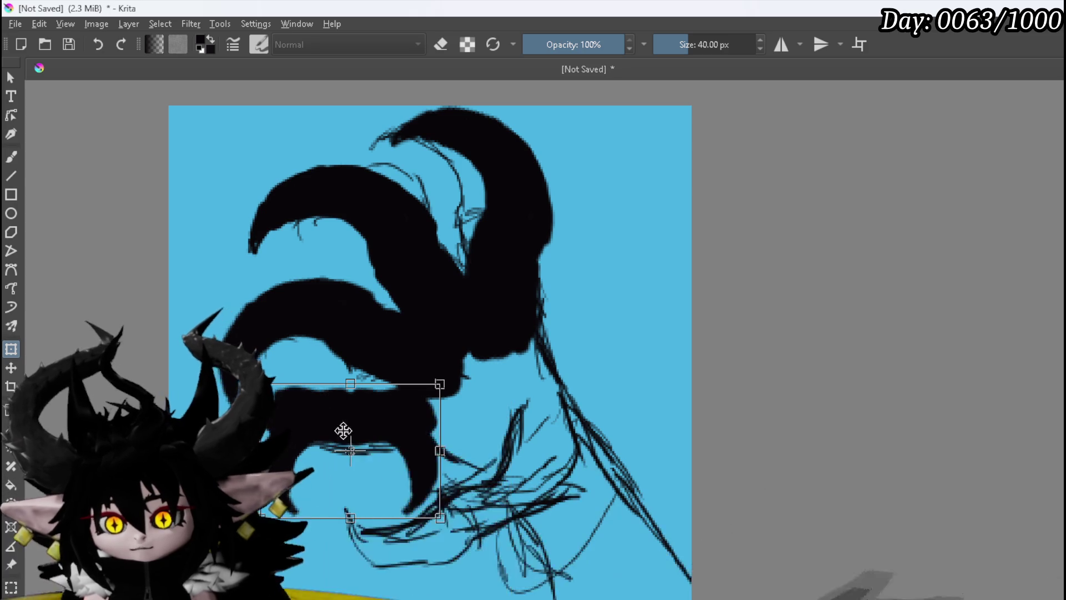
drag(345, 433, 466, 451)
mouse_move(594, 495)
mouse_down()
mouse_move(580, 528)
mouse_move(527, 558)
mouse_move(392, 542)
mouse_up()
mouse_move(495, 492)
mouse_down()
mouse_move(518, 440)
mouse_move(515, 452)
mouse_up()
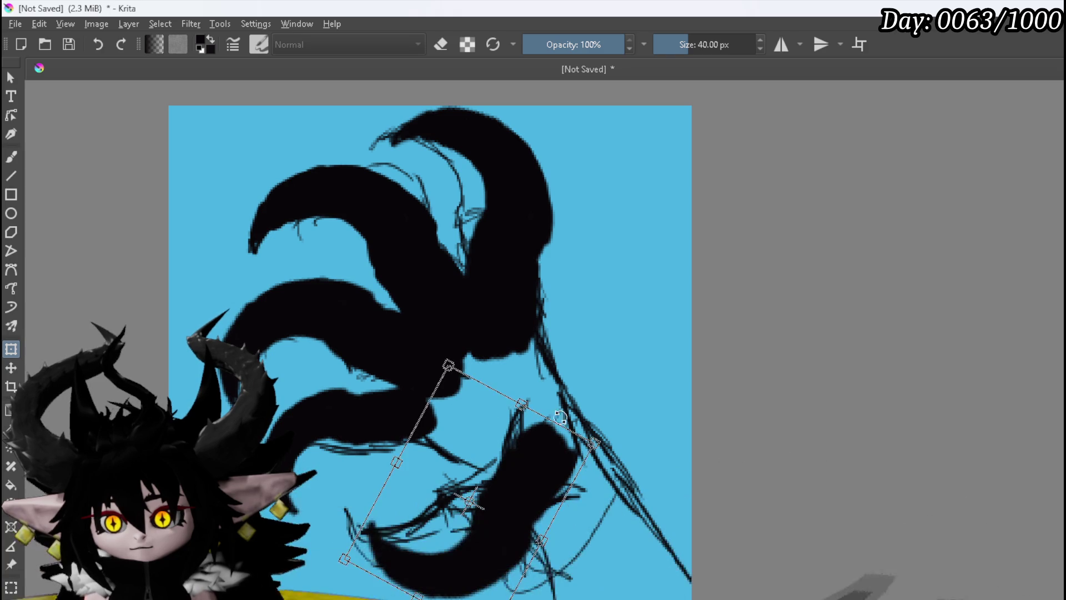
key(Return)
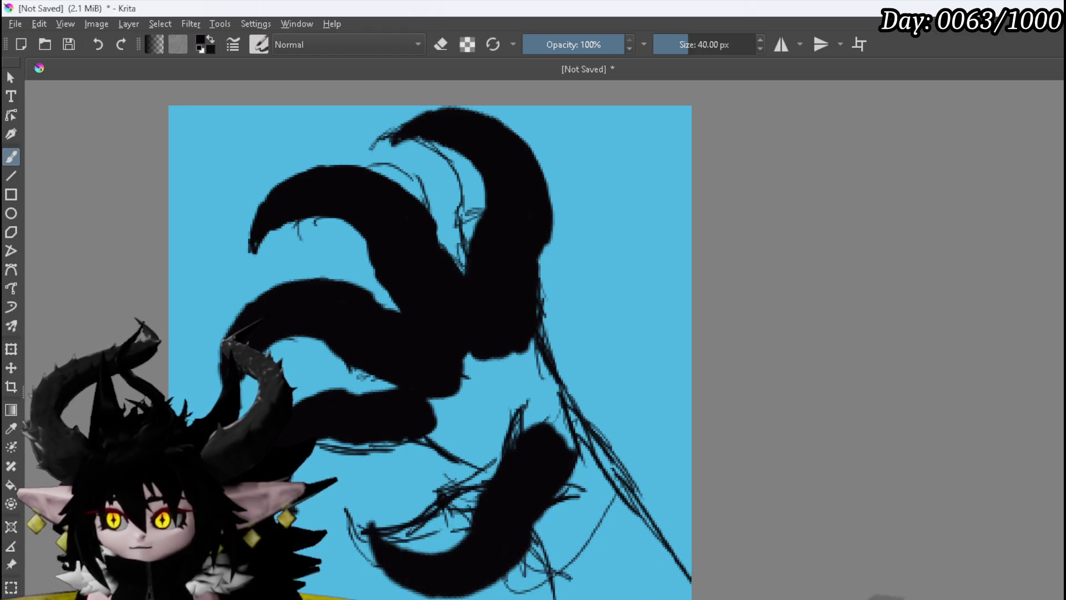
Step: Paint black over the notches and gaps so the fingers merge into a palm and wrist reaching the canvas bottom
drag(440, 392, 468, 454)
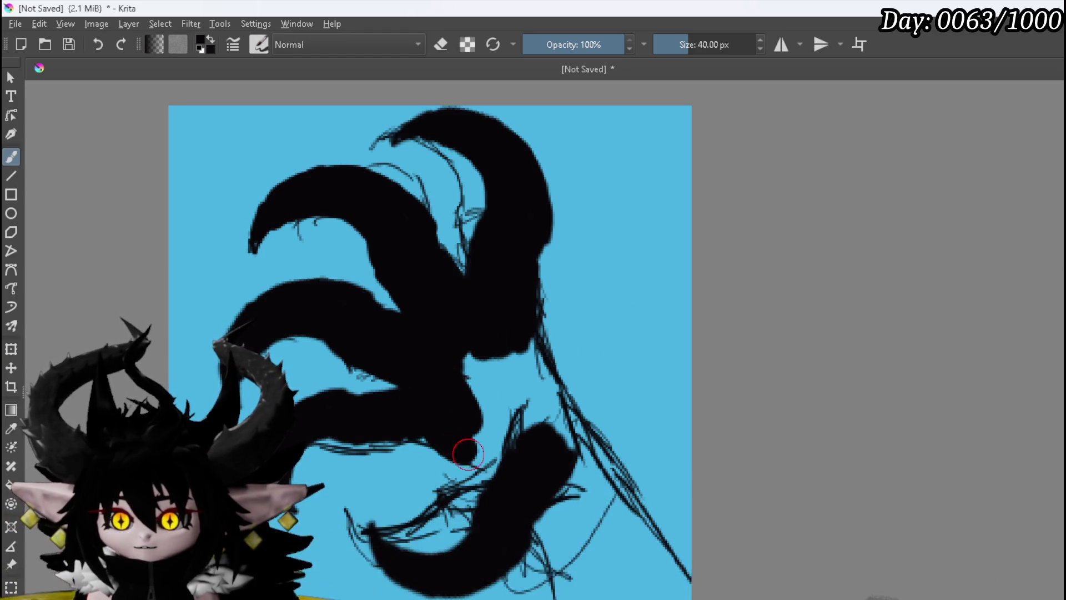
mouse_move(472, 373)
mouse_down()
mouse_move(494, 417)
mouse_move(522, 352)
mouse_move(549, 369)
mouse_move(576, 411)
mouse_move(542, 483)
mouse_move(560, 401)
mouse_up()
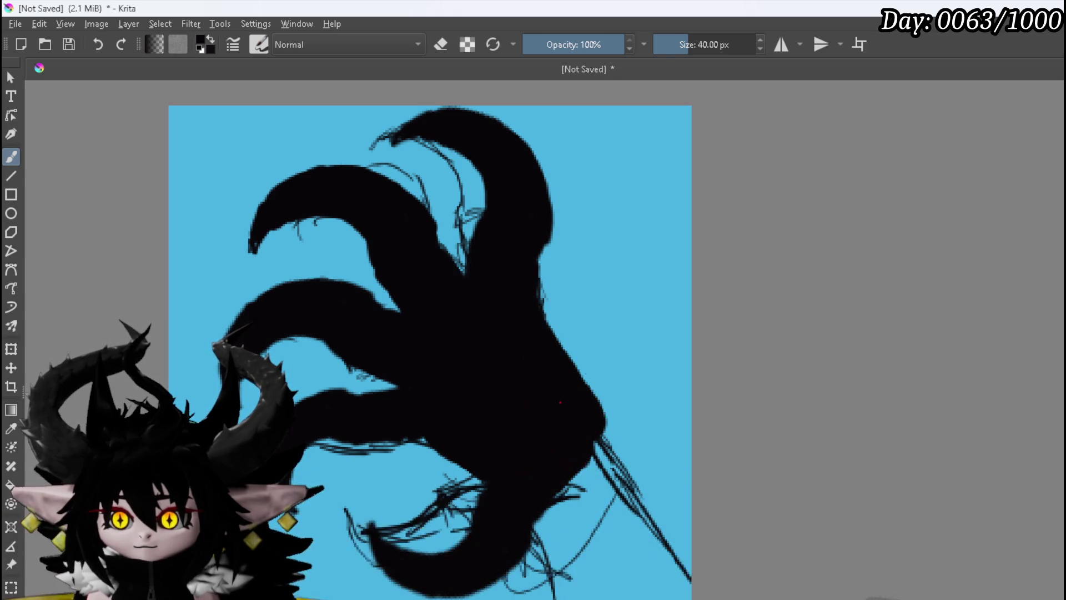
mouse_move(609, 444)
mouse_down()
mouse_move(597, 439)
mouse_move(624, 495)
mouse_up()
drag(668, 554, 685, 591)
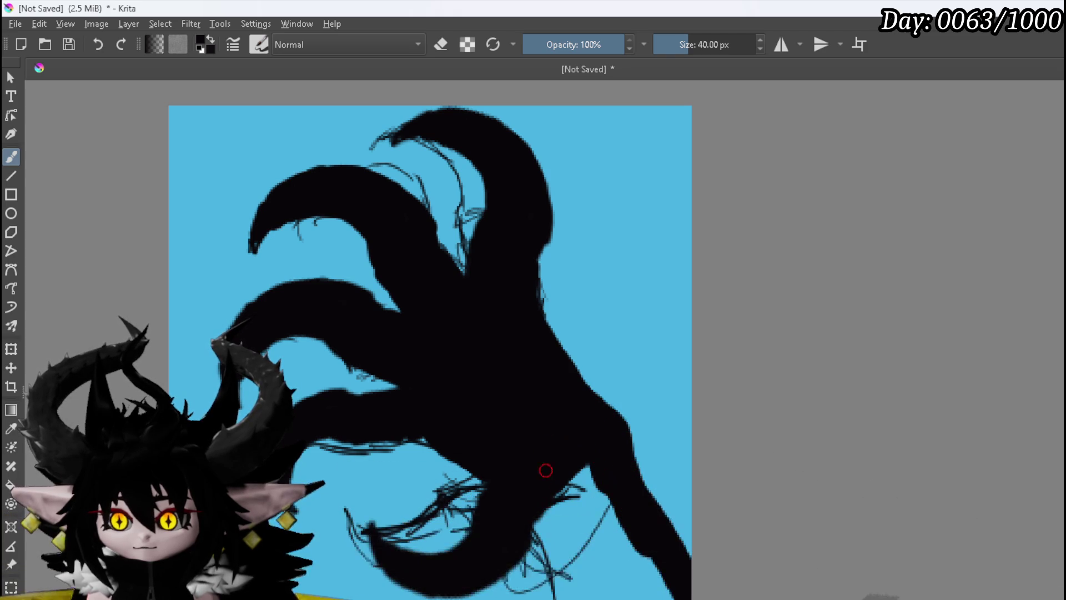
drag(566, 502, 546, 509)
mouse_move(552, 469)
mouse_down()
mouse_move(593, 571)
mouse_move(572, 489)
mouse_up()
mouse_move(638, 489)
mouse_down()
mouse_move(644, 572)
mouse_move(631, 565)
mouse_up()
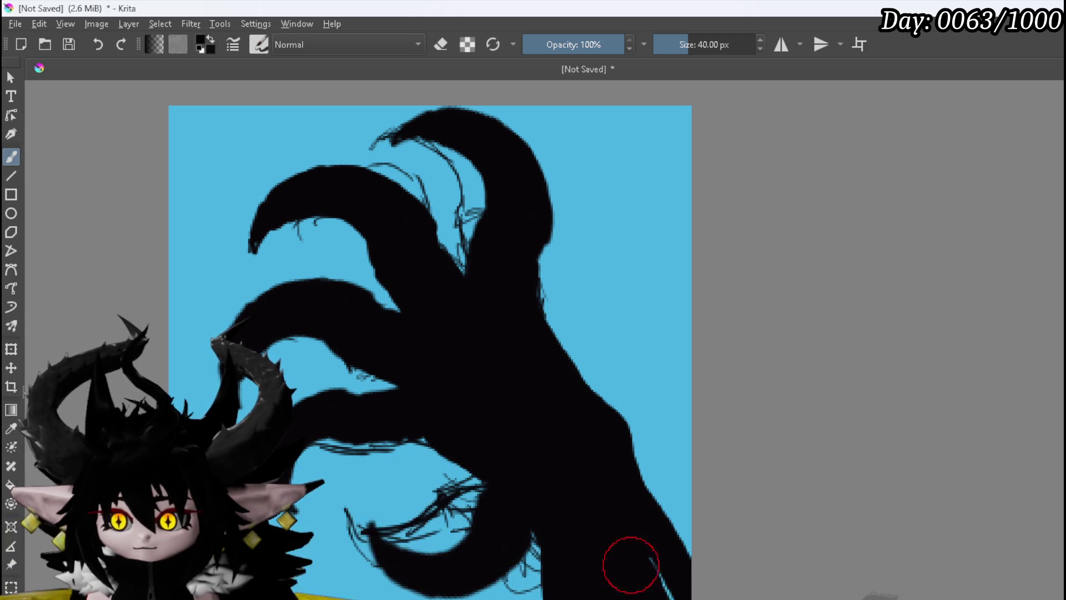
Step: Erase the stray sketch lines around the fingers and small nicks in the hand
key(e)
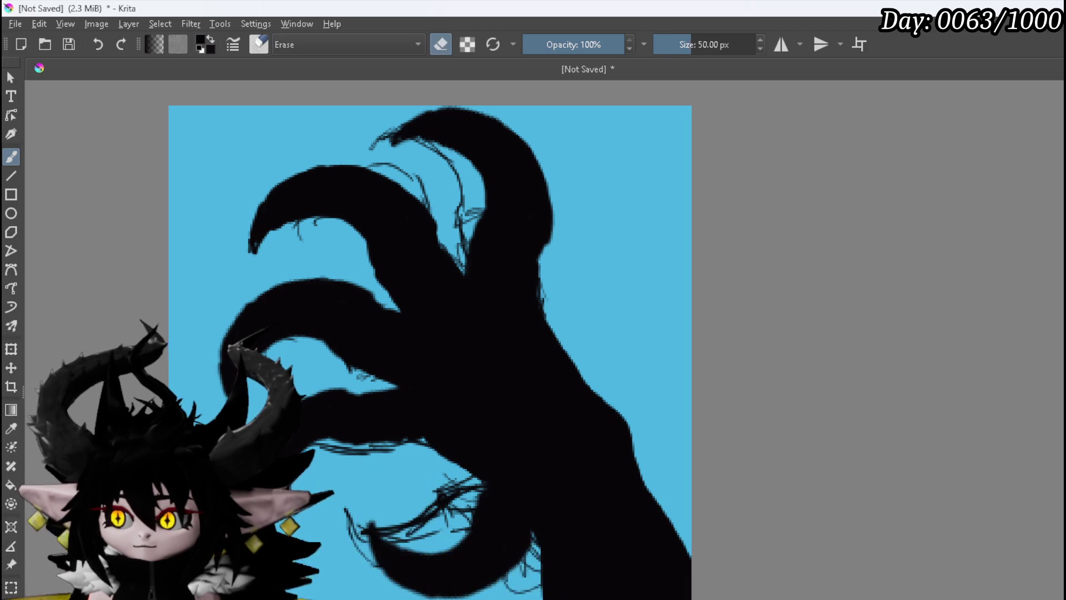
mouse_move(470, 480)
mouse_down()
mouse_move(393, 499)
mouse_move(341, 424)
mouse_move(428, 245)
mouse_move(346, 216)
mouse_up()
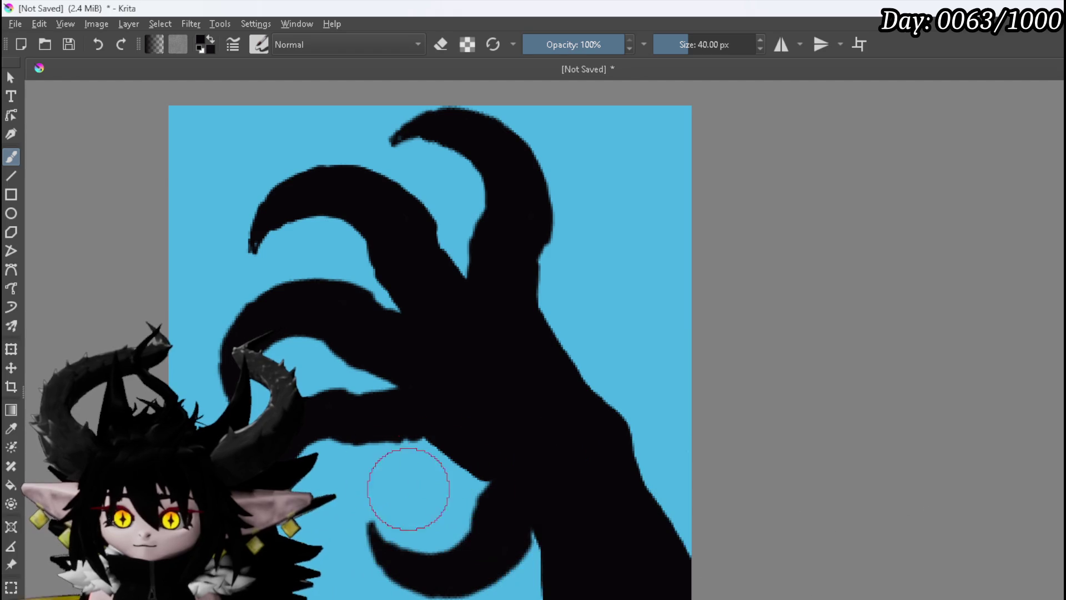
key(e)
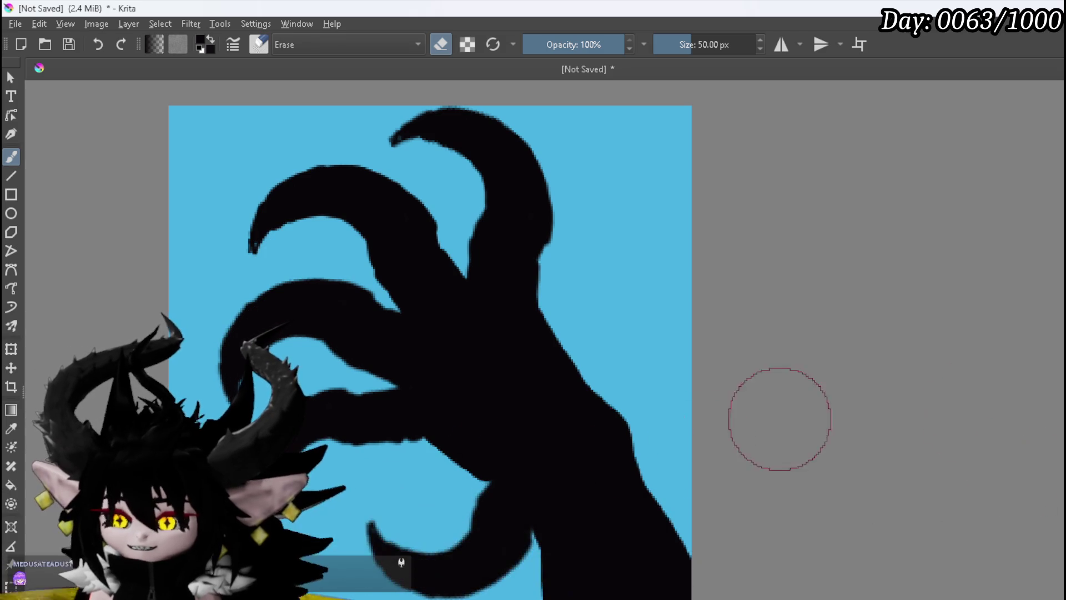
mouse_move(508, 476)
mouse_down()
mouse_move(497, 468)
mouse_move(528, 437)
mouse_up()
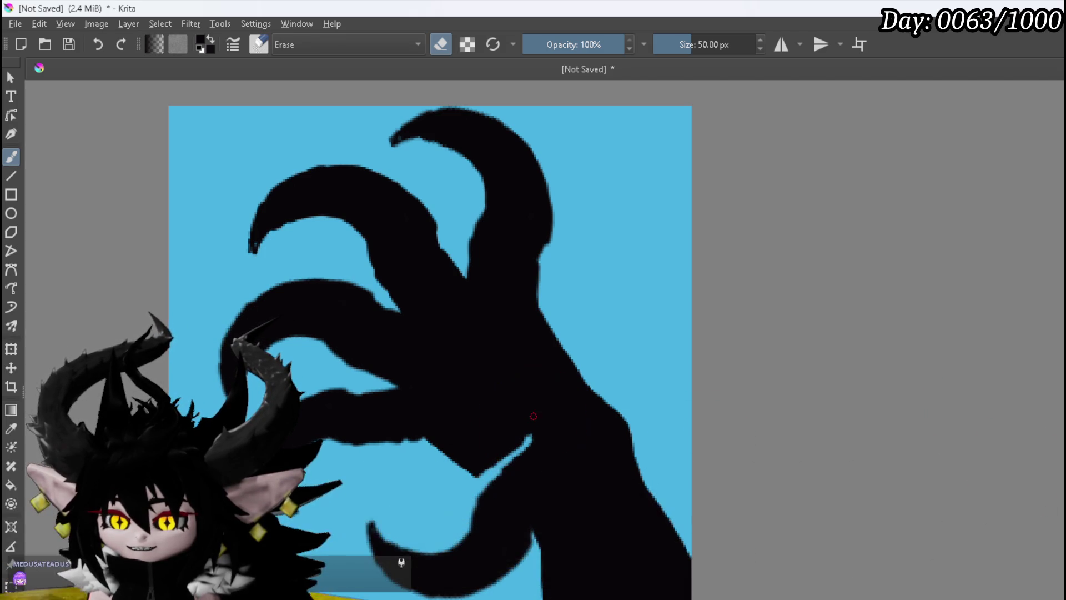
click(515, 555)
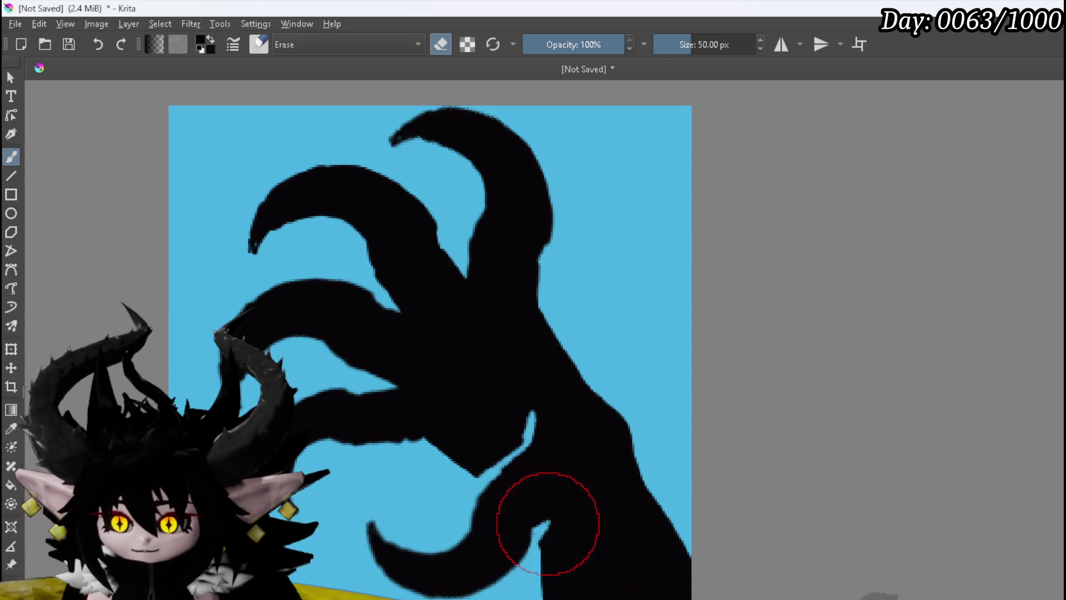
Step: Carve thin erased gaps between the lower, upper and middle fingers
drag(573, 499, 585, 466)
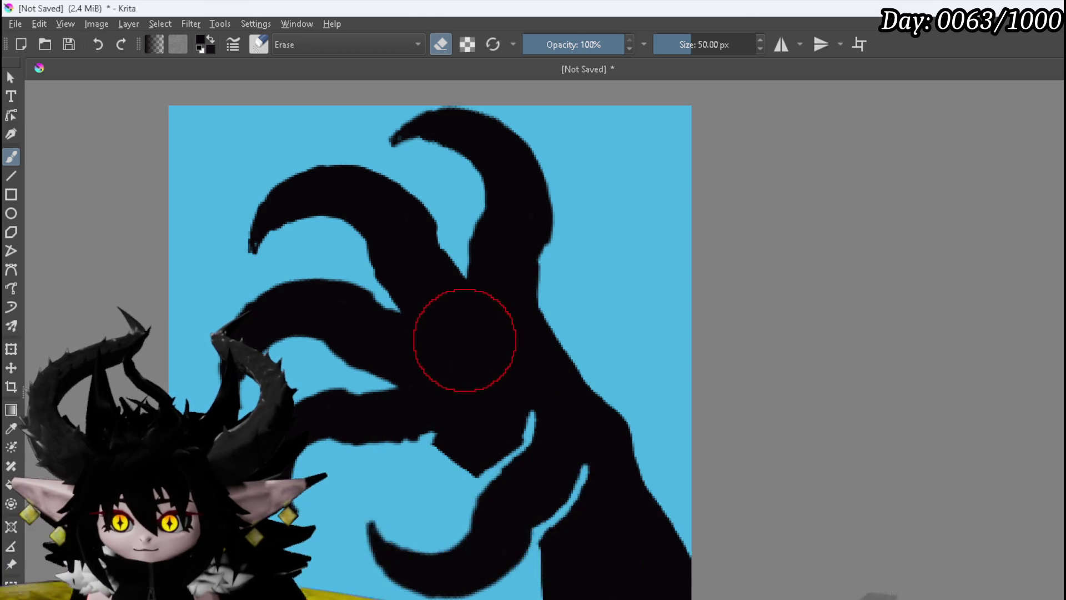
drag(461, 280, 489, 351)
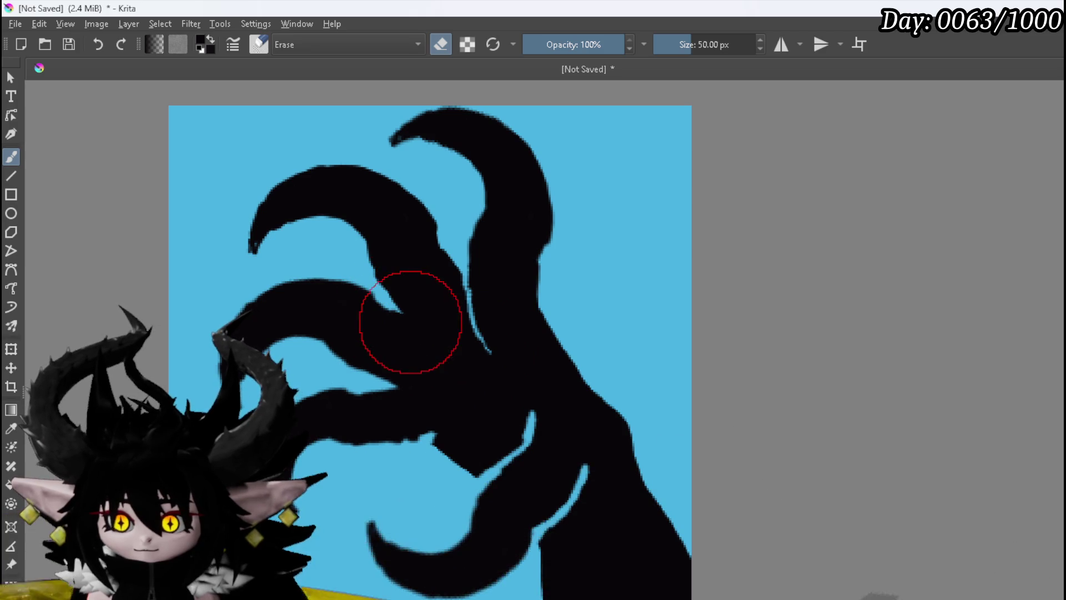
drag(407, 328, 438, 361)
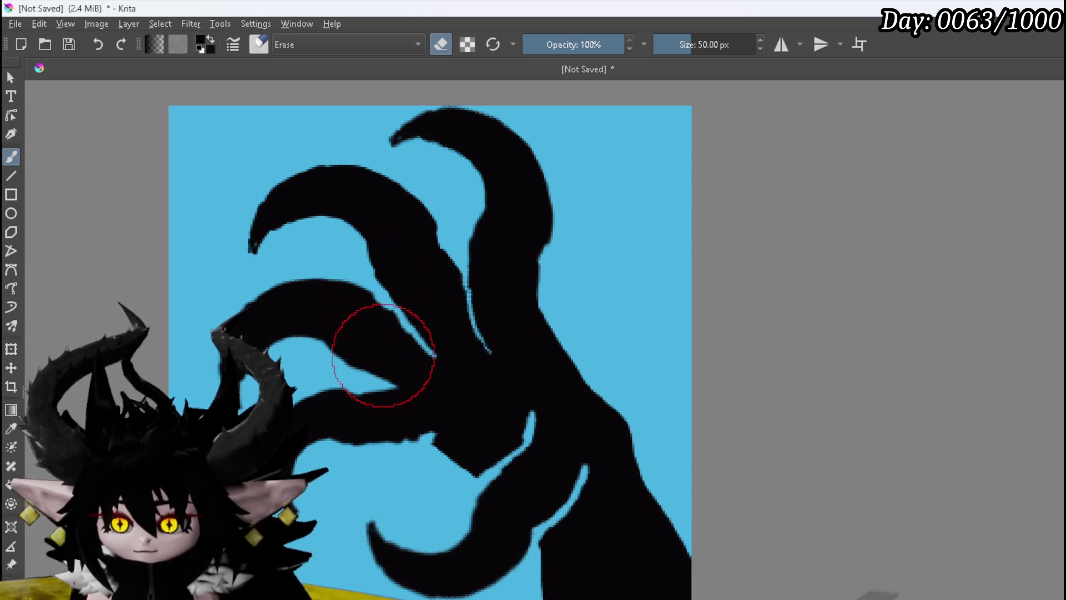
scroll(520, 374, down, 5)
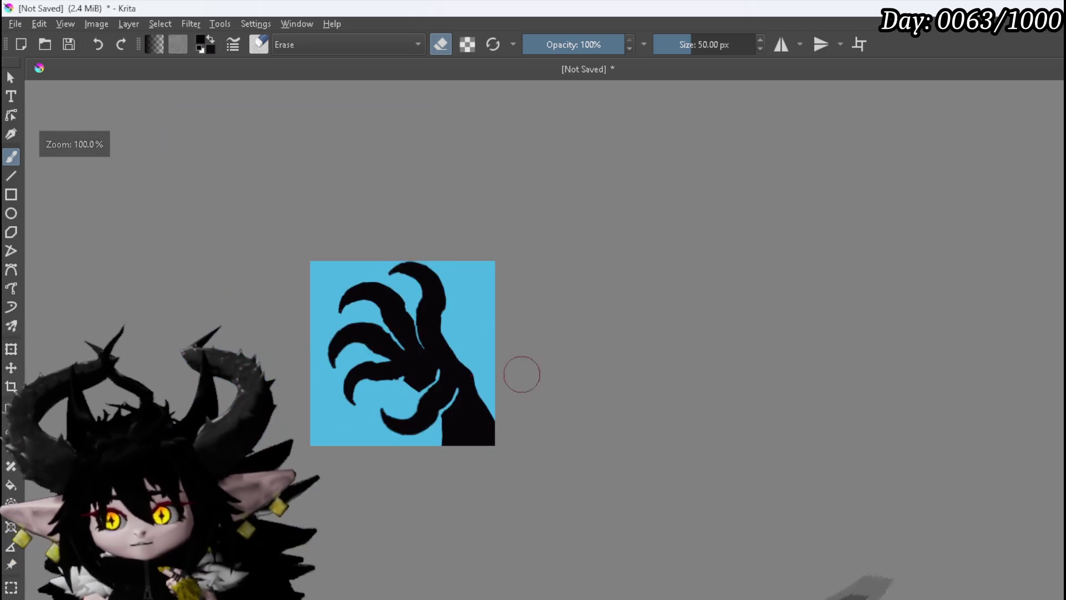
Step: Nudge the entire claw image a few pixels left with the Transform tool and apply it
scroll(542, 387, up, 2)
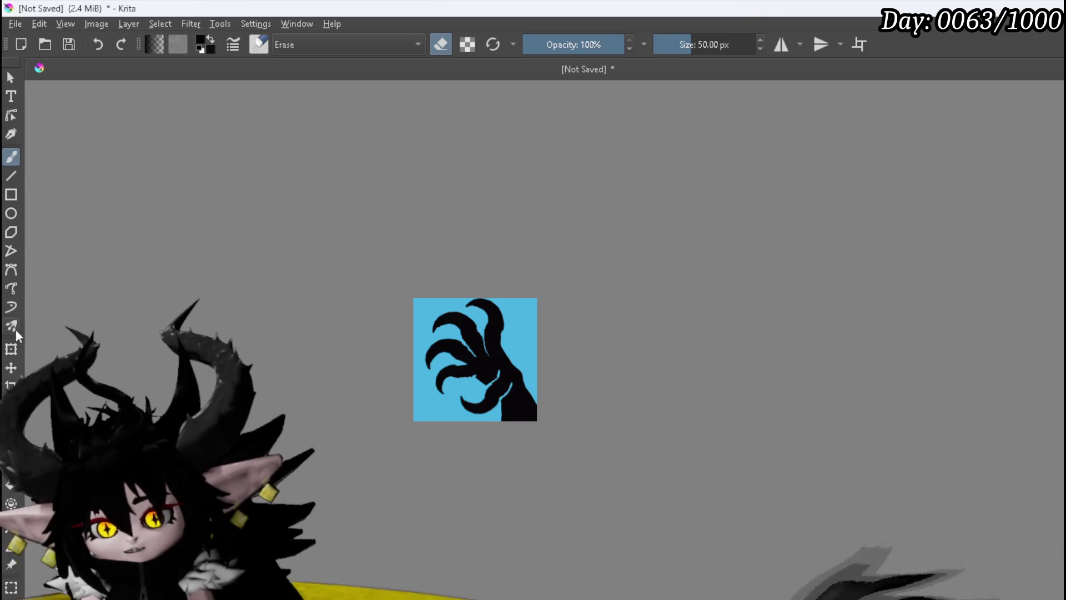
click(13, 349)
drag(494, 339, 489, 340)
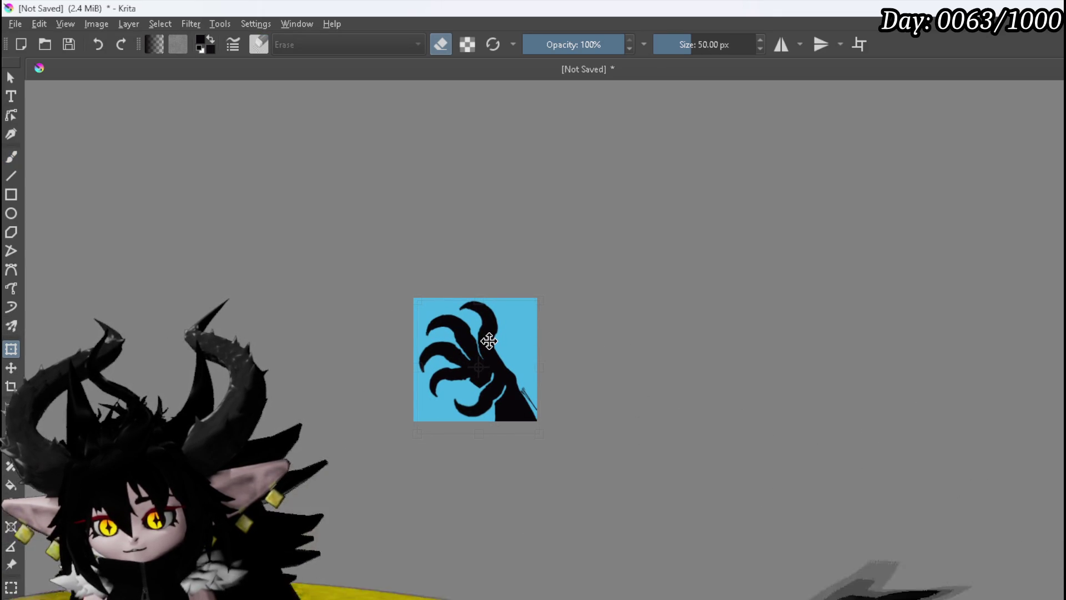
key(Return)
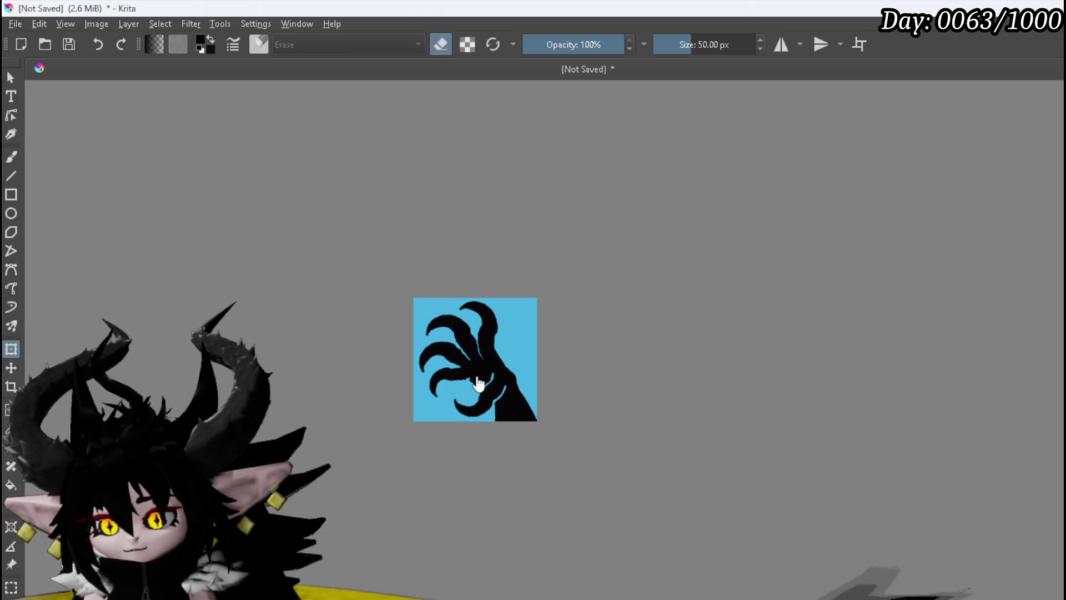
scroll(480, 356, up, 2)
drag(714, 455, 708, 472)
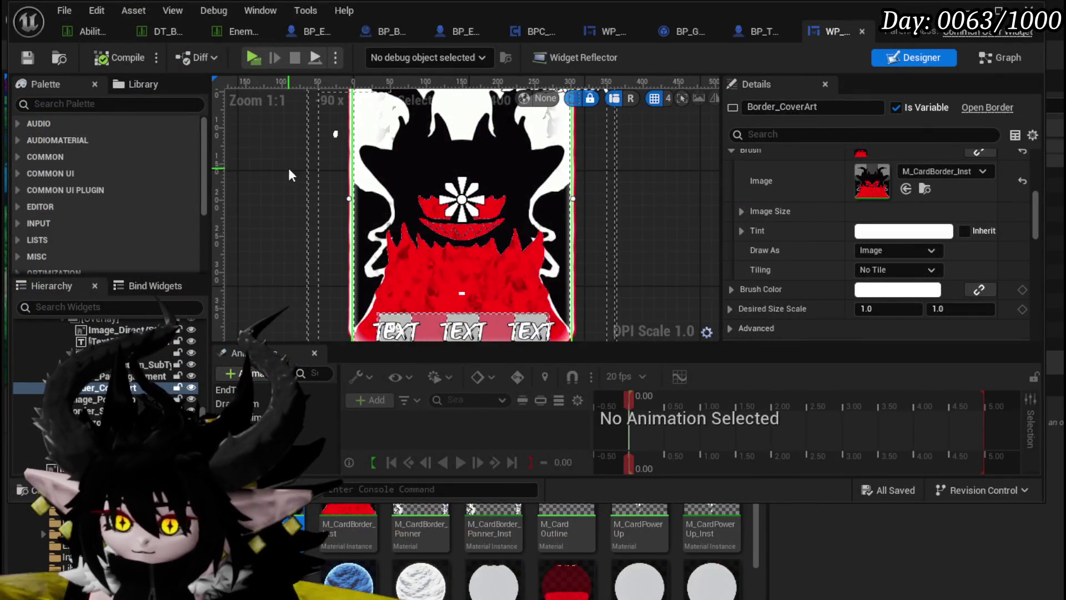
Step: Zoom in and out on the Unreal Engine widget designer to check the card preview
scroll(339, 186, up, 4)
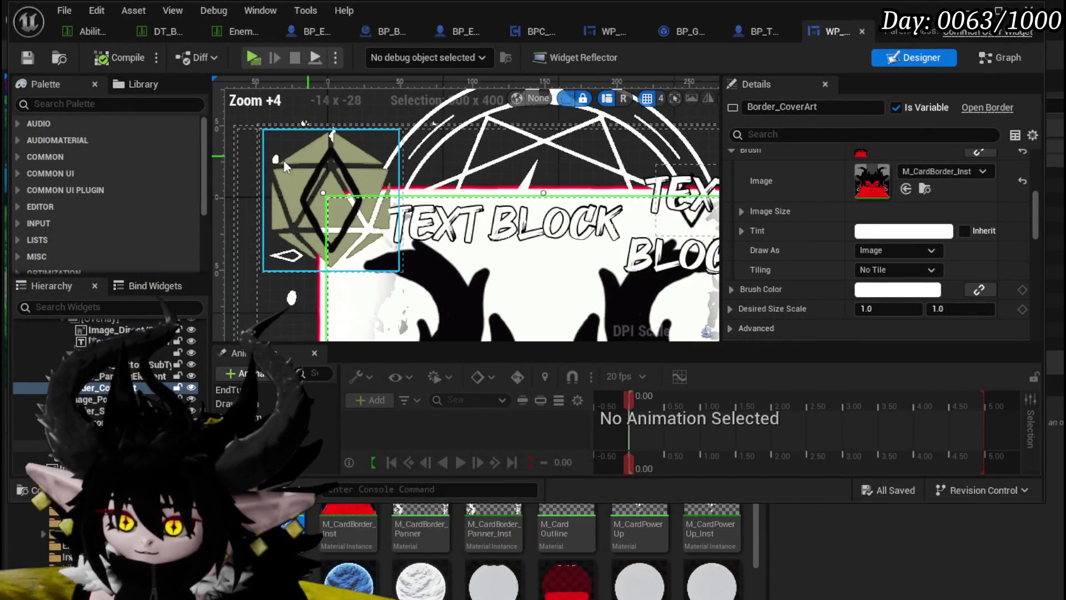
scroll(338, 186, down, 3)
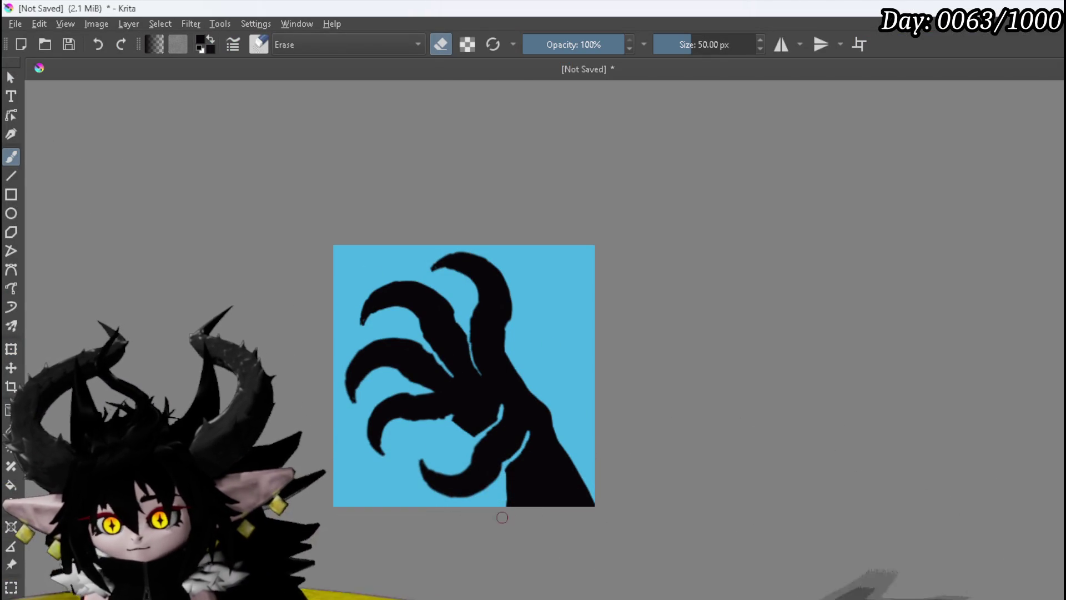
Step: Erase the wrist's bottom edge and lower-right tip to round it off
mouse_move(511, 506)
mouse_down()
mouse_move(574, 498)
mouse_move(578, 472)
mouse_up()
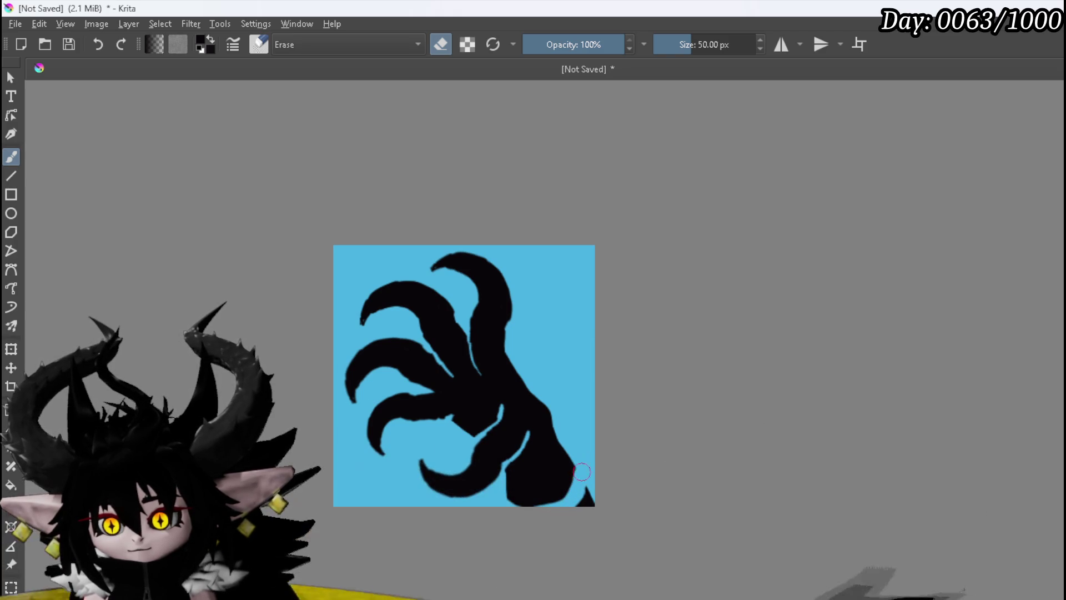
drag(584, 499, 602, 477)
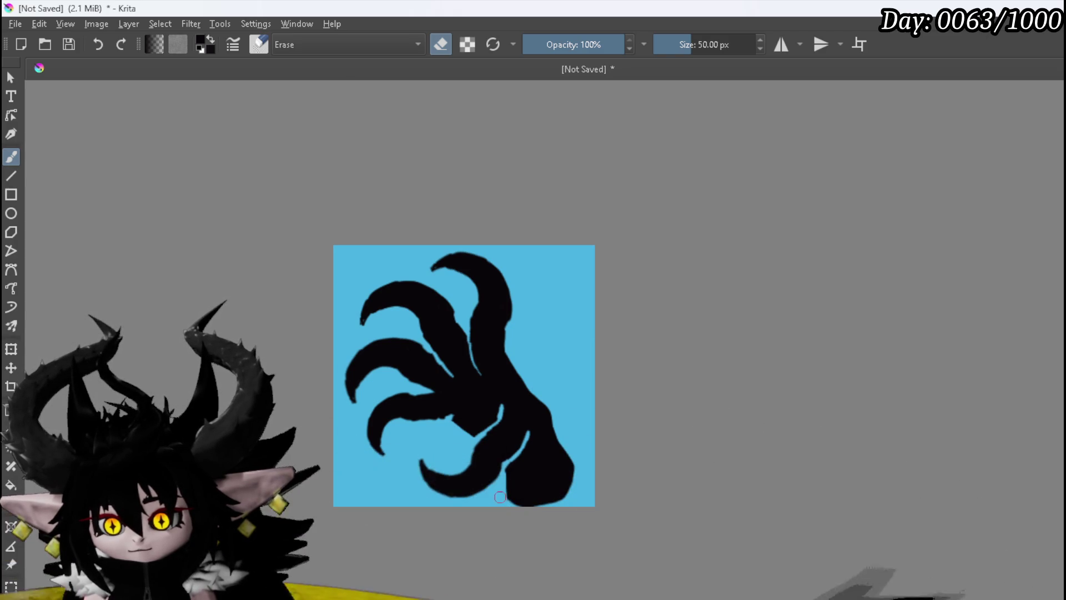
drag(518, 507, 519, 512)
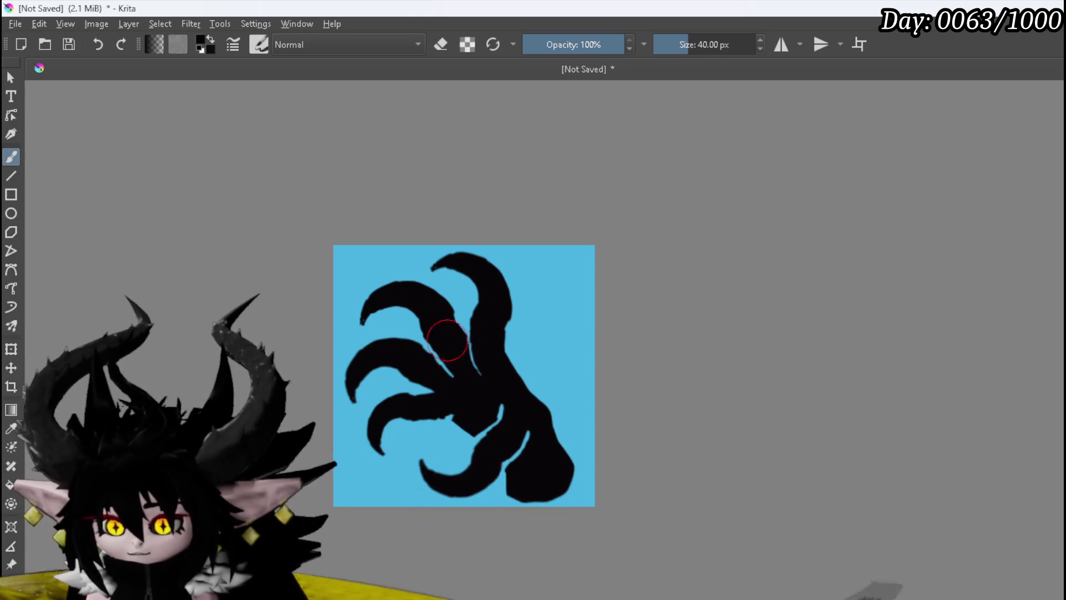
Step: Paint black into the blue slivers between claws and along the thumb, undoing the last palm stroke
drag(426, 409, 421, 417)
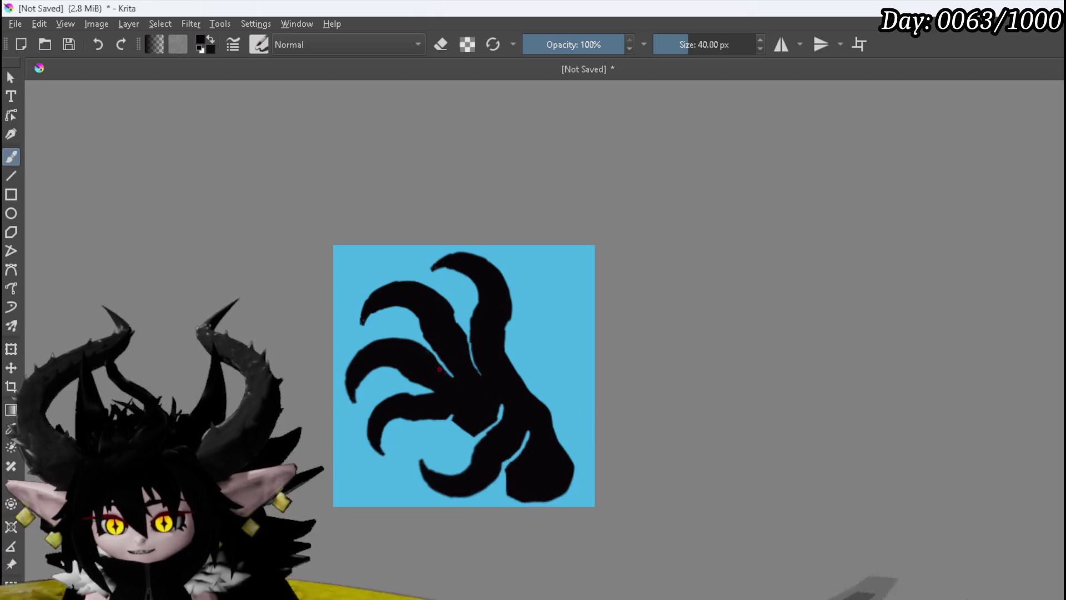
drag(461, 328, 453, 325)
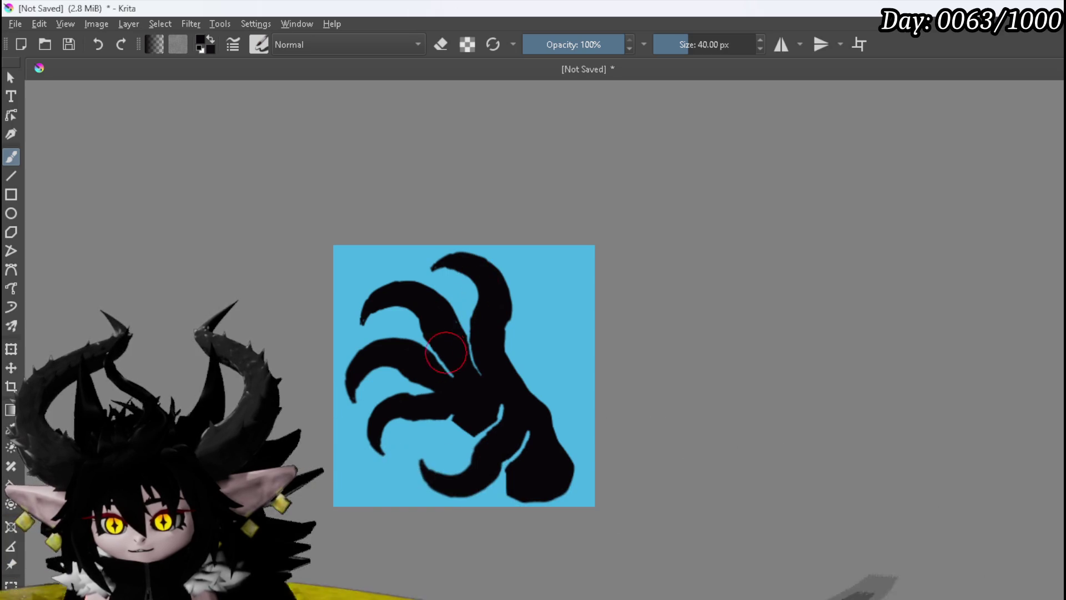
drag(505, 459, 493, 464)
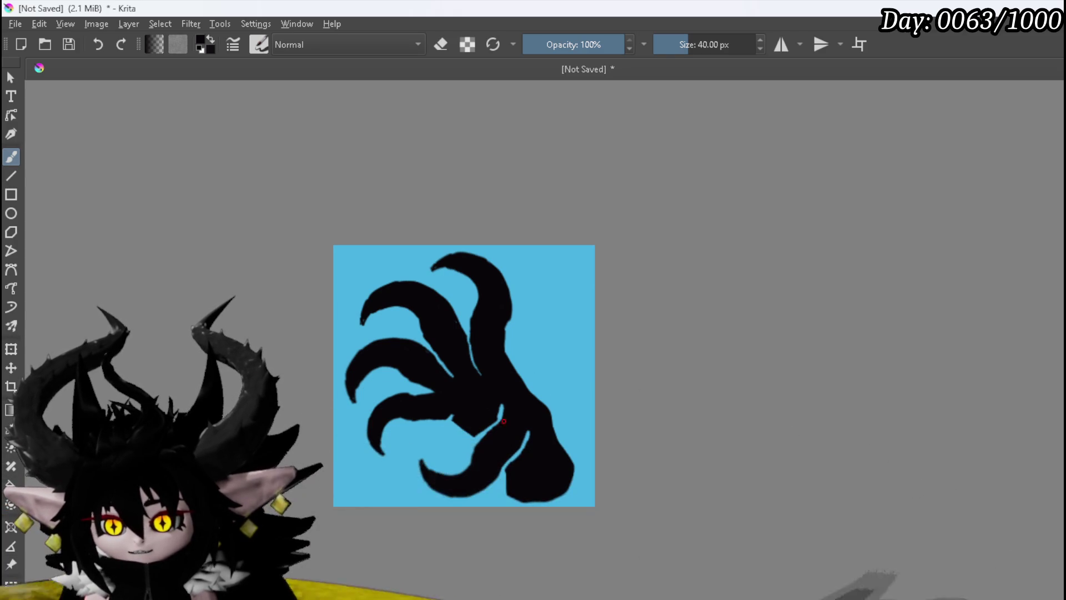
mouse_move(503, 410)
mouse_down()
mouse_move(500, 428)
mouse_move(495, 417)
mouse_up()
key(ctrl+z)
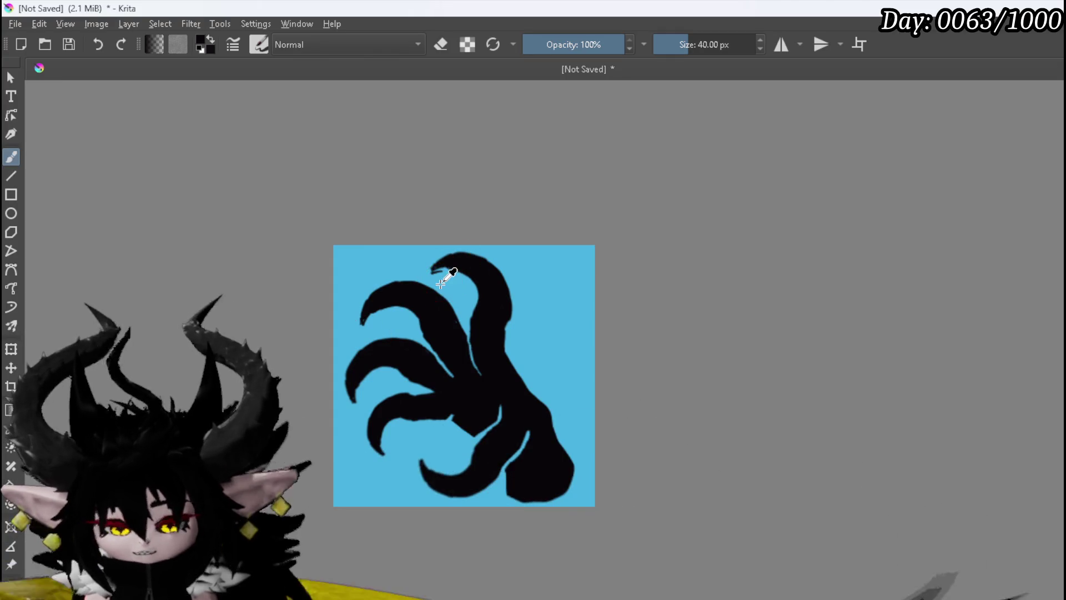
Step: Trim the top and left claw tips with the eraser, then make white the painting colour
key(e)
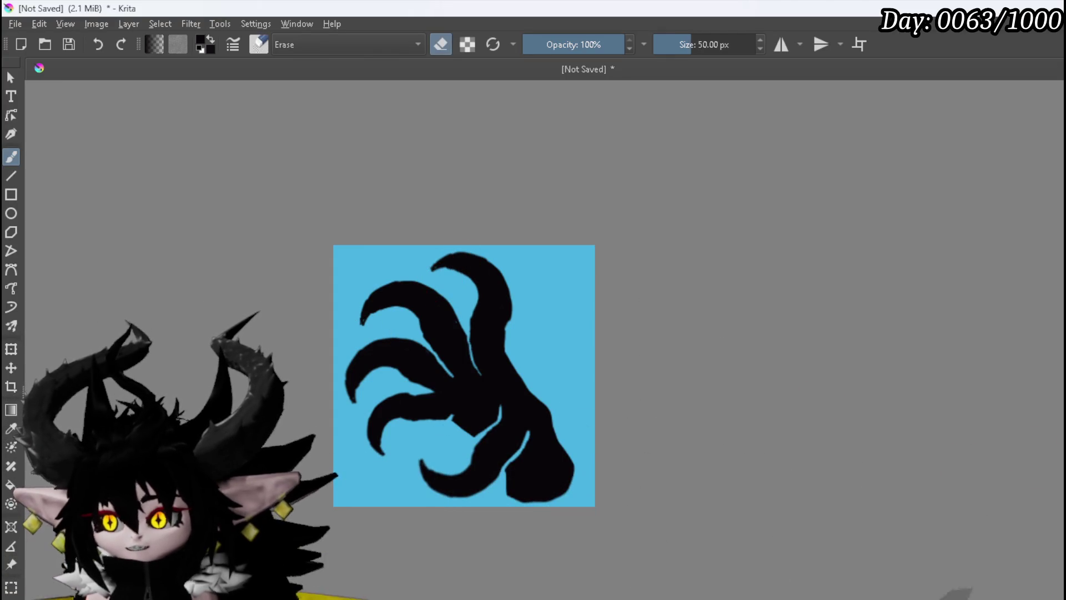
drag(437, 270, 465, 277)
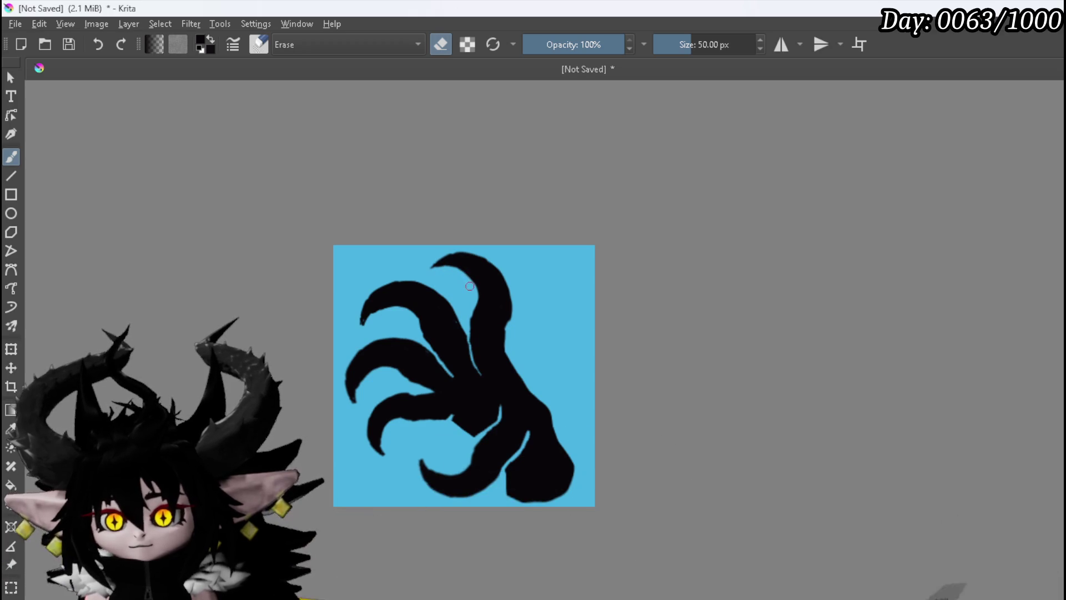
drag(370, 322, 395, 307)
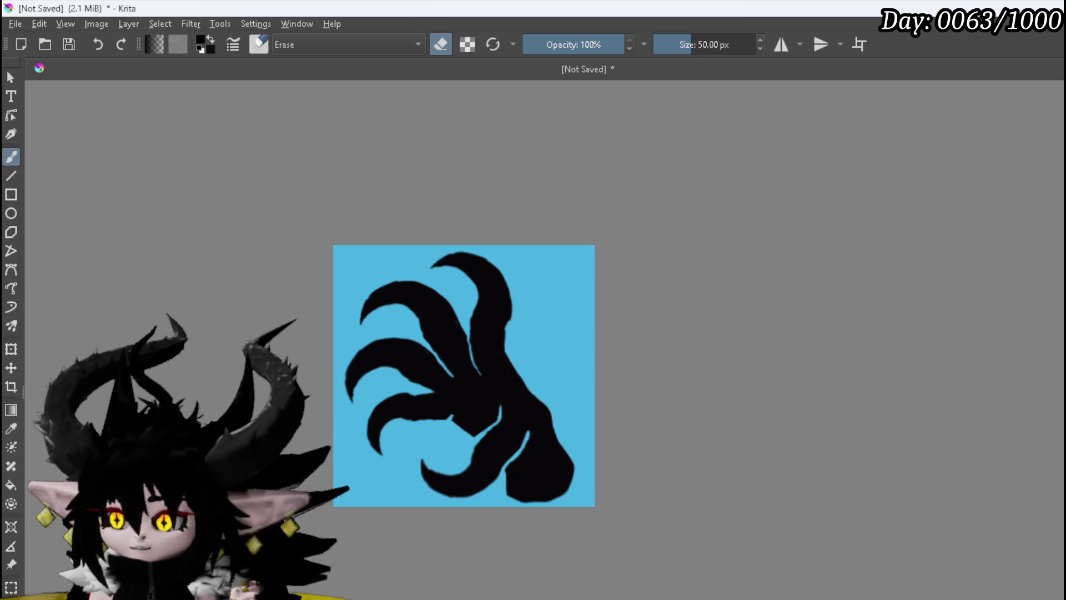
key(x)
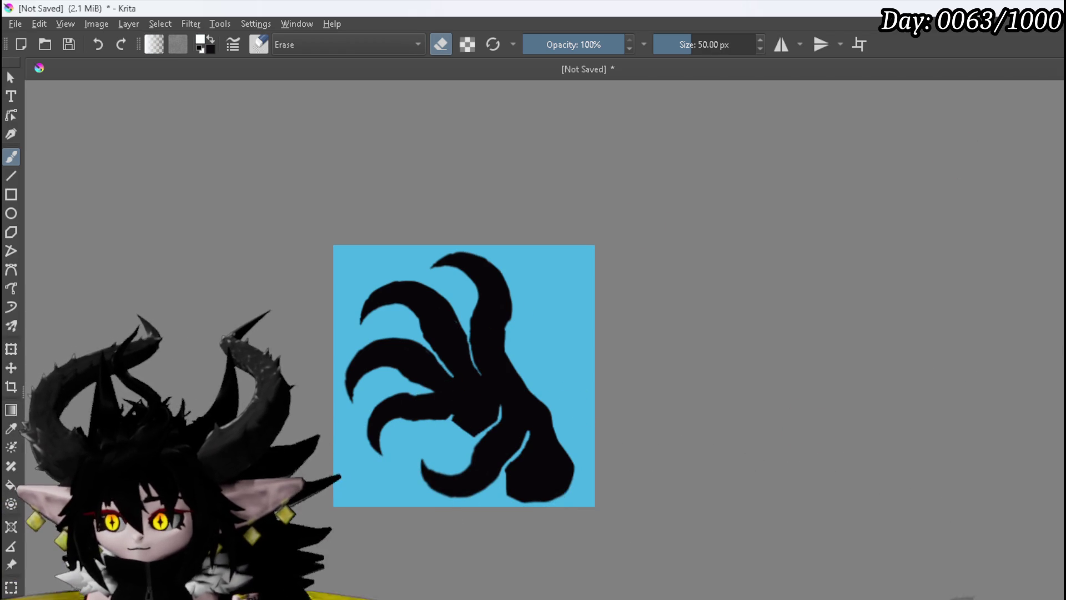
Step: Paint a 40 px white outline along the notches and upper edges of each claw
key(e)
mouse_move(442, 418)
mouse_down()
mouse_move(465, 426)
mouse_move(501, 409)
mouse_up()
mouse_move(520, 444)
mouse_down()
mouse_move(526, 433)
mouse_move(498, 481)
mouse_move(453, 495)
mouse_move(429, 484)
mouse_move(425, 465)
mouse_move(472, 461)
mouse_move(525, 498)
mouse_move(557, 498)
mouse_move(576, 471)
mouse_move(511, 361)
mouse_move(509, 281)
mouse_move(456, 253)
mouse_move(426, 268)
mouse_move(453, 268)
mouse_move(473, 288)
mouse_move(479, 363)
mouse_up()
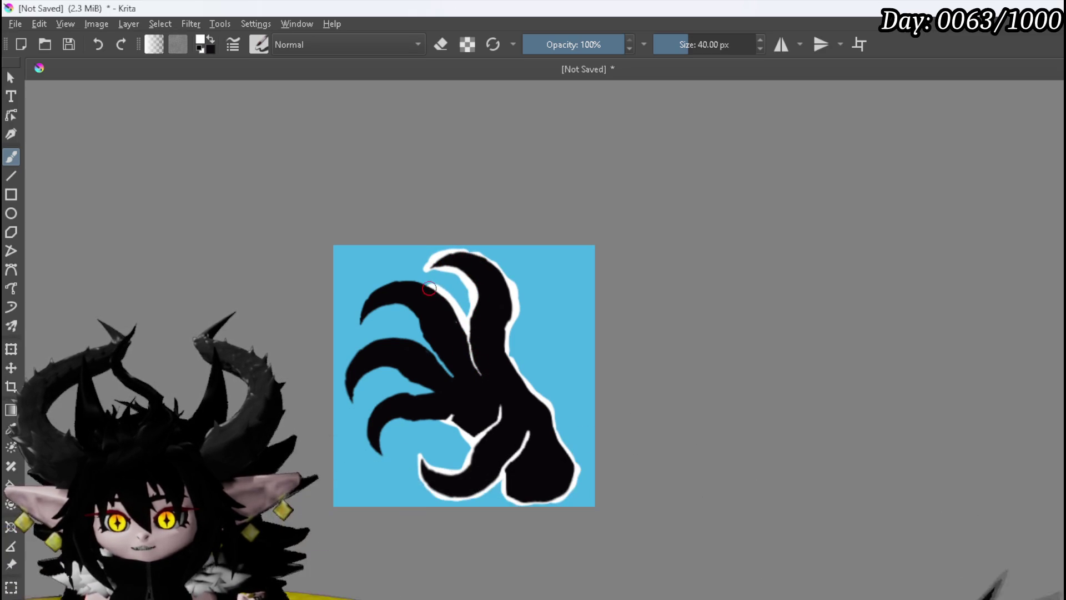
drag(393, 284, 356, 327)
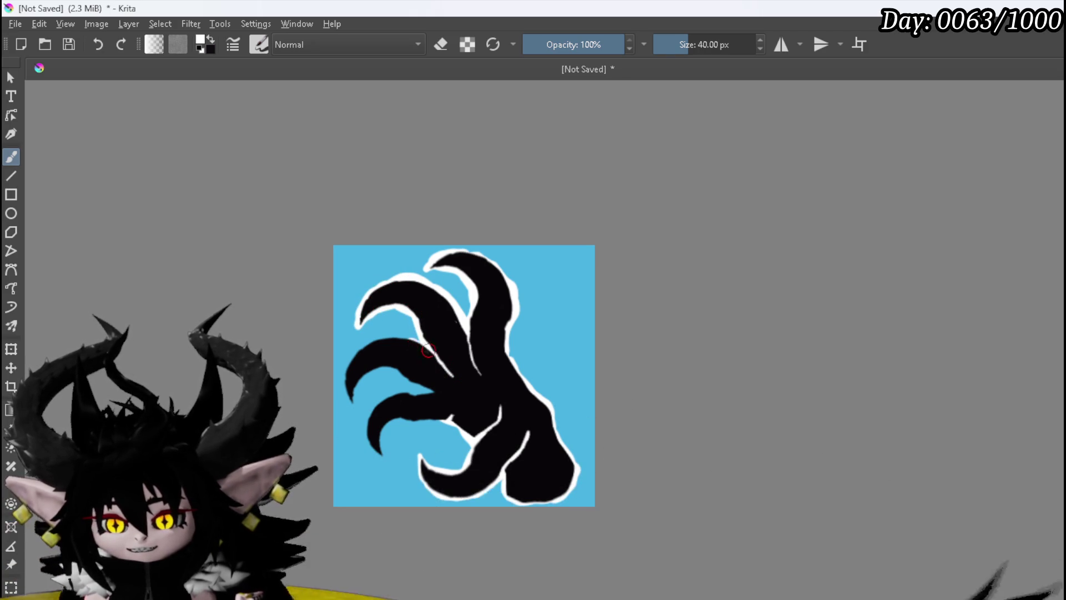
mouse_move(372, 340)
mouse_down()
mouse_move(352, 359)
mouse_move(355, 400)
mouse_move(412, 374)
mouse_move(428, 390)
mouse_move(397, 393)
mouse_move(368, 420)
mouse_move(383, 456)
mouse_move(419, 421)
mouse_up()
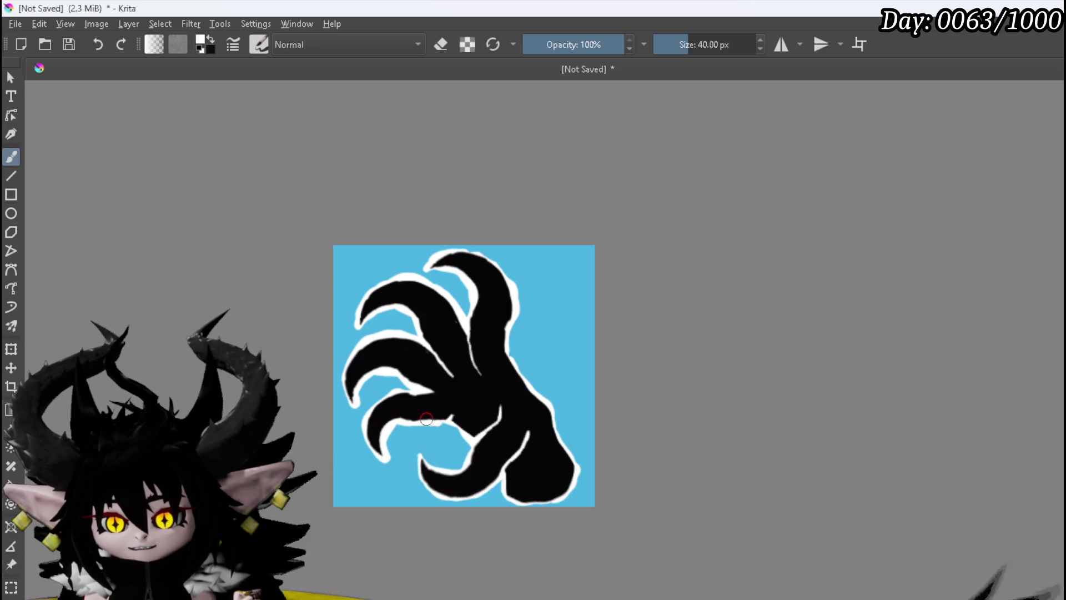
drag(365, 389, 353, 404)
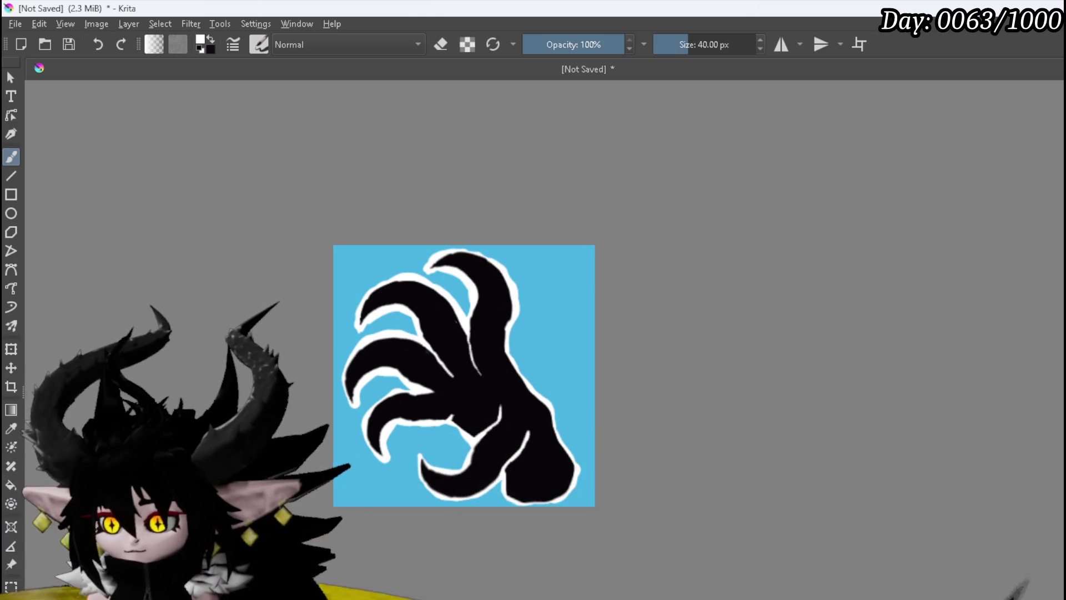
Step: Swap back to black as the painting colour in normal brush mode and zoom in
key(e)
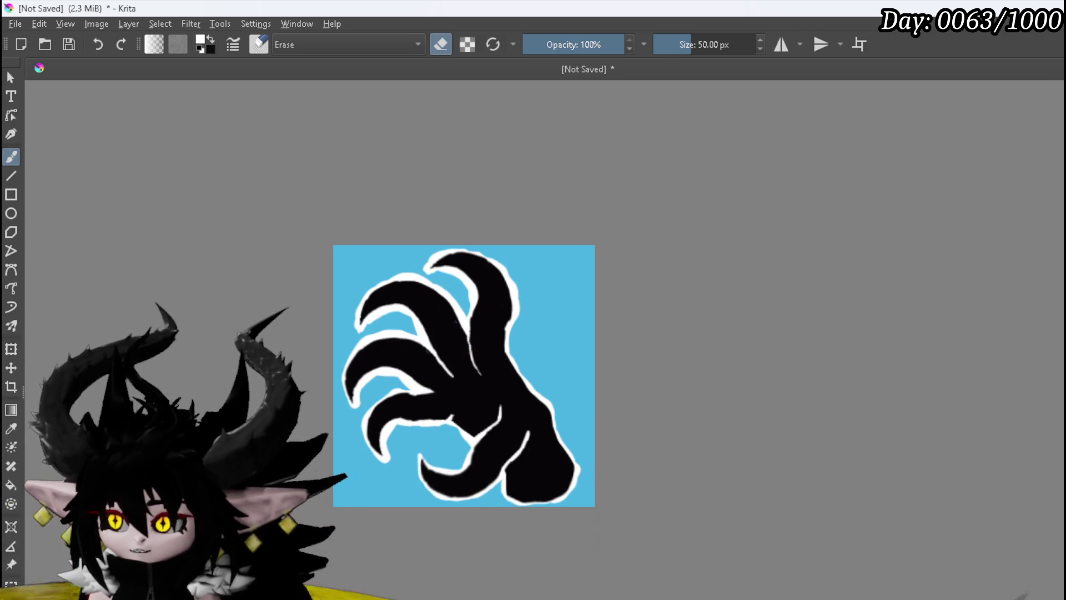
key(x)
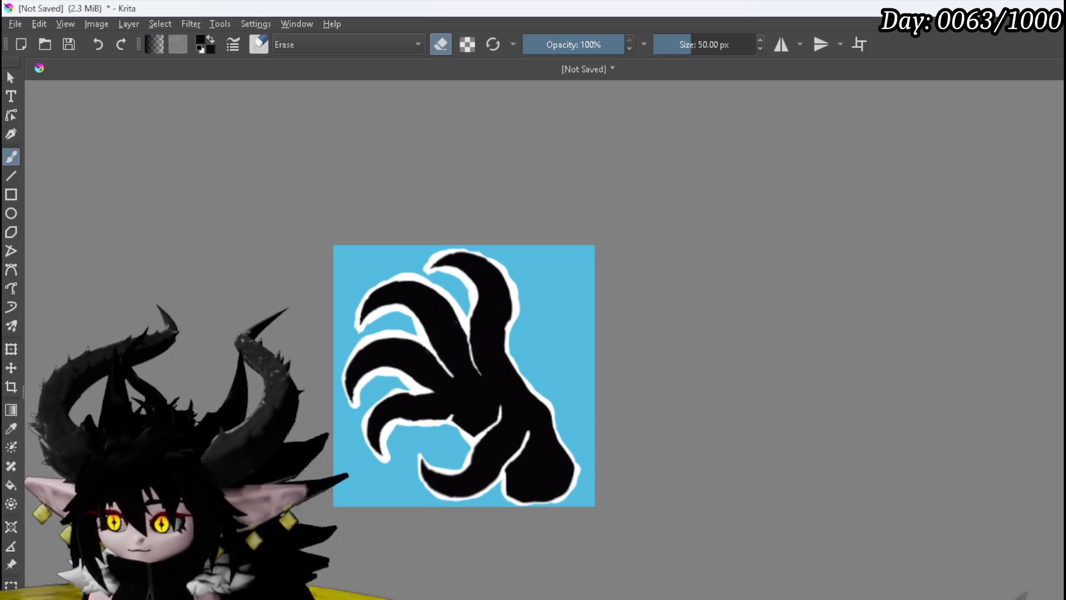
key(e)
scroll(496, 367, up, 5)
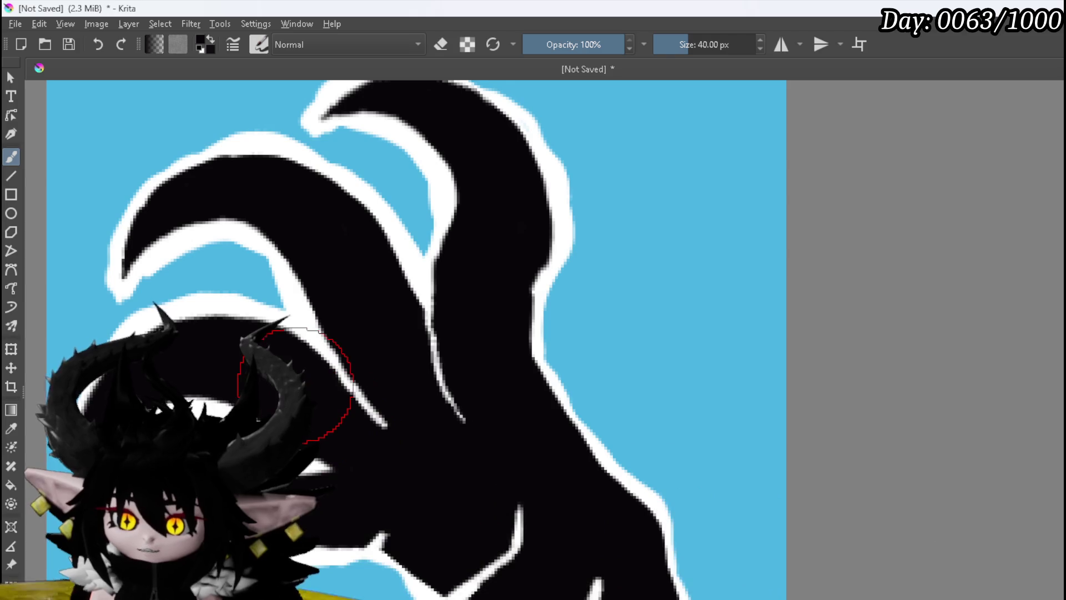
Step: Fit the image to view, hide the blue background layer, and start File > Export
key(1)
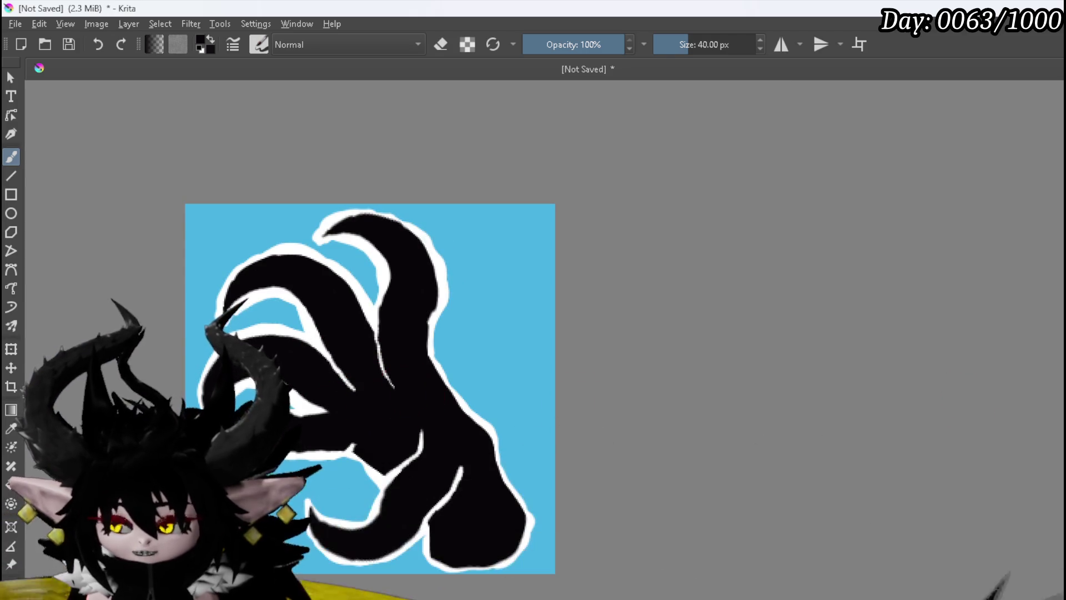
key(Delete)
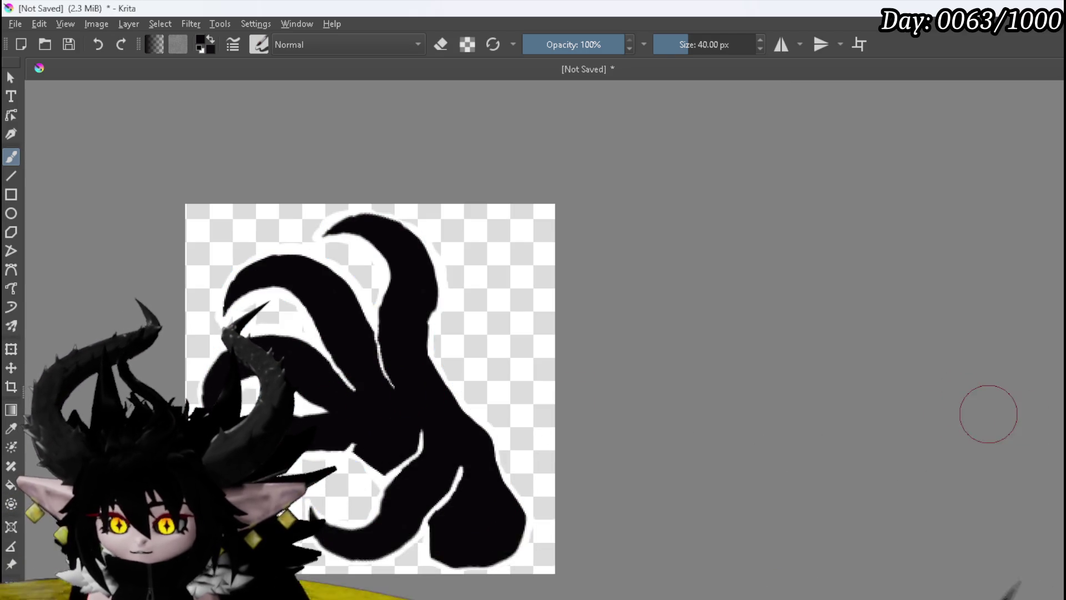
click(15, 24)
click(62, 158)
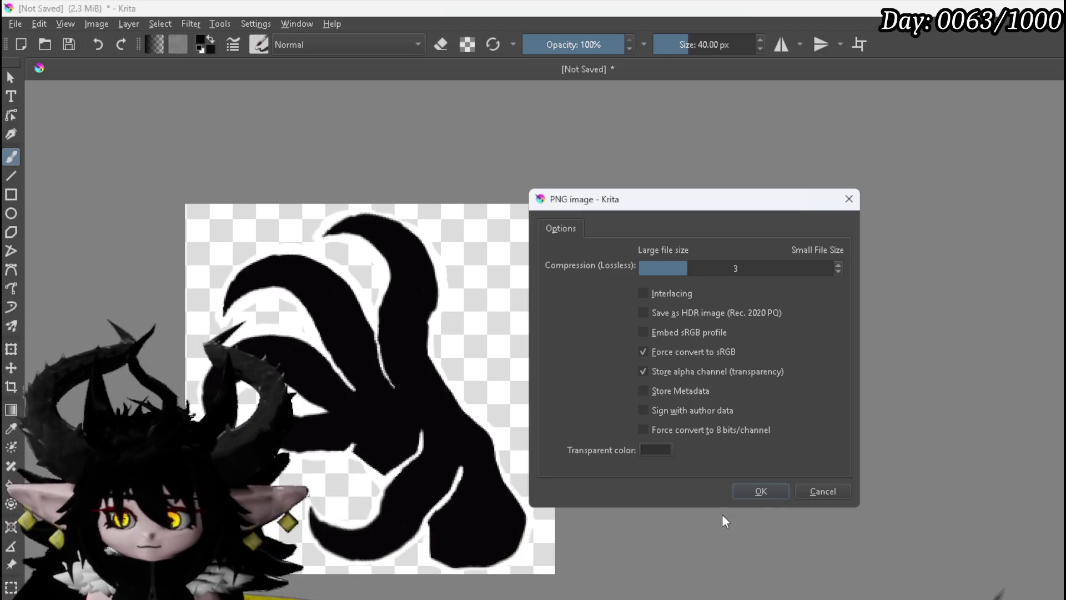
Step: Confirm the claw icon's PNG export at compression level 3 with the alpha channel stored
click(761, 490)
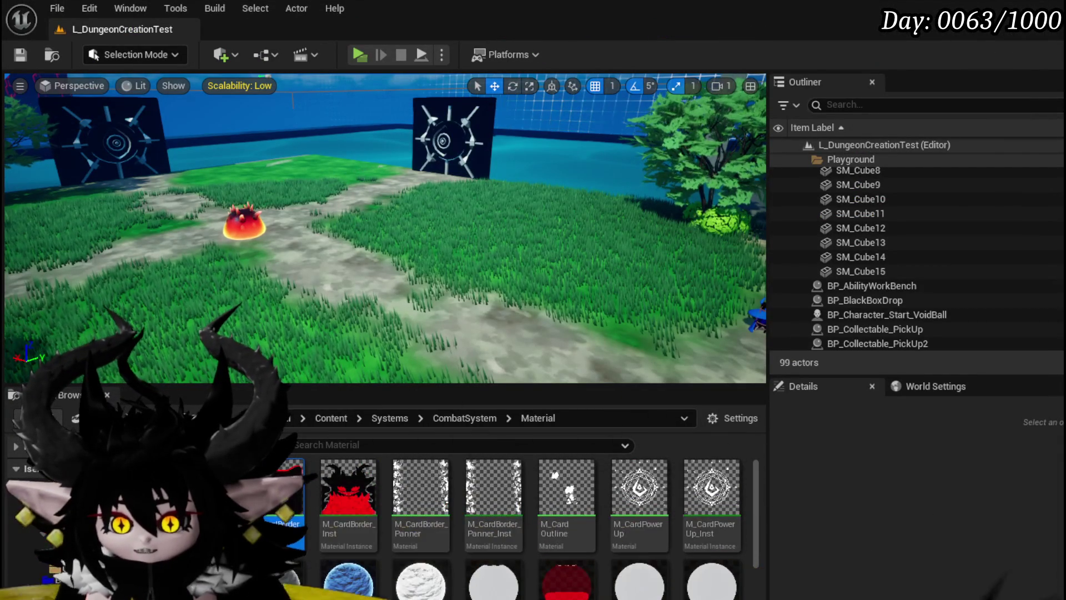
Step: Browse to Content/Systems/AbilitySystem/Texture/AbilityElements to see the newly imported claw texture
click(33, 530)
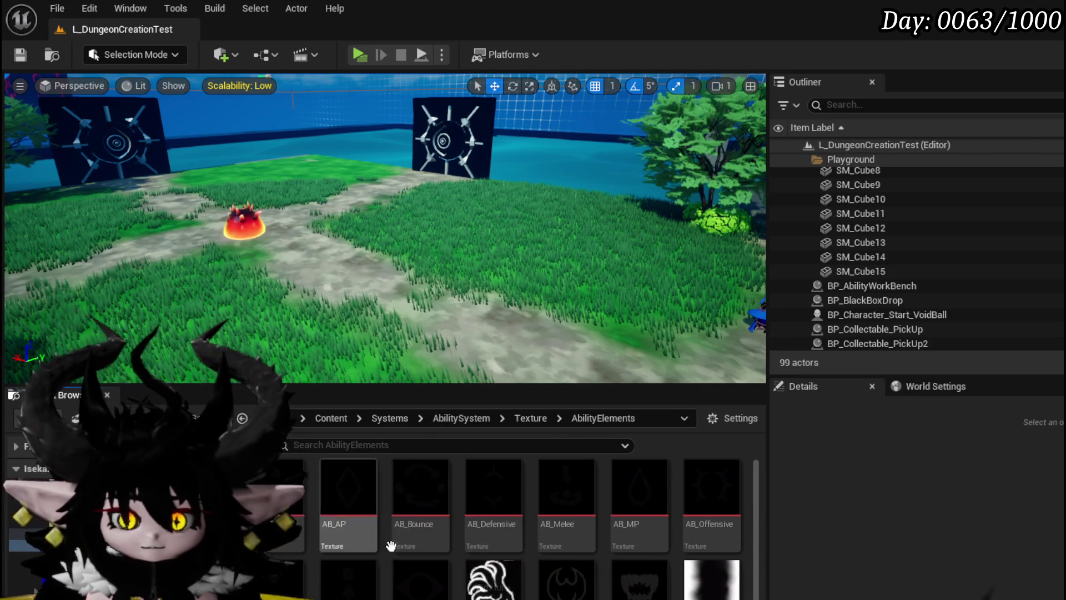
Step: Save the new Ability_tex_Offensive texture through the Save Content prompt
key(ctrl+shift+s)
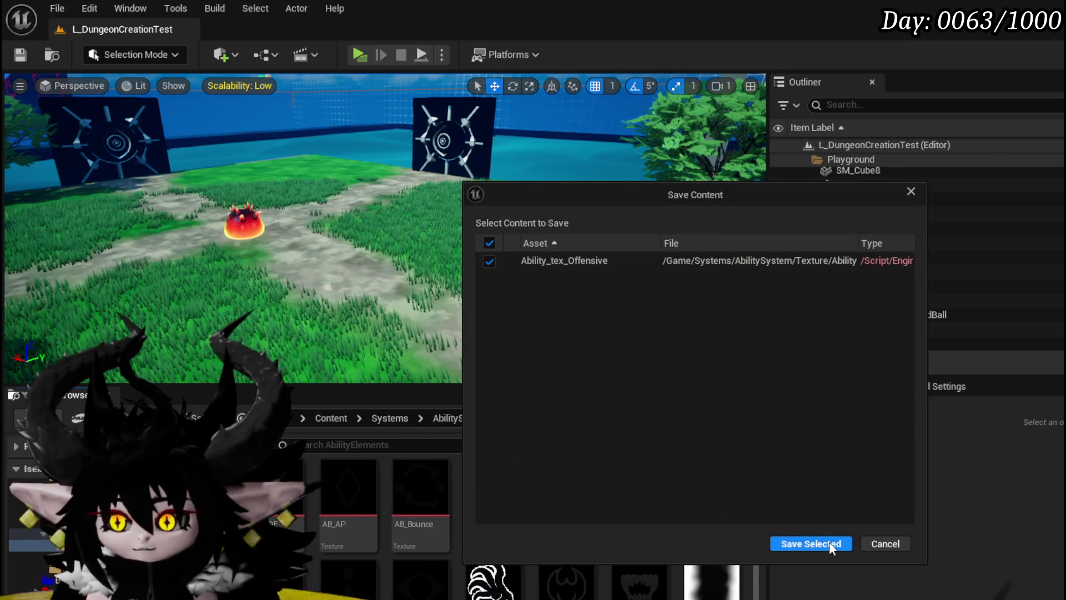
click(829, 542)
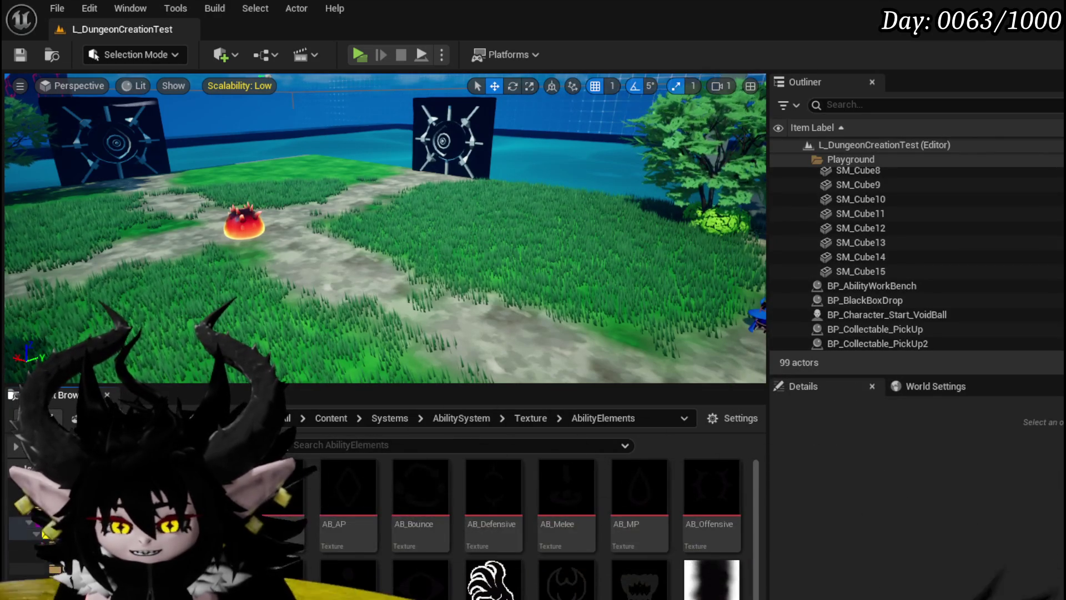
Step: Open the basic ability data table and assign Ability_tex_Offensive as row 20 Damage's icon
double_click(395, 517)
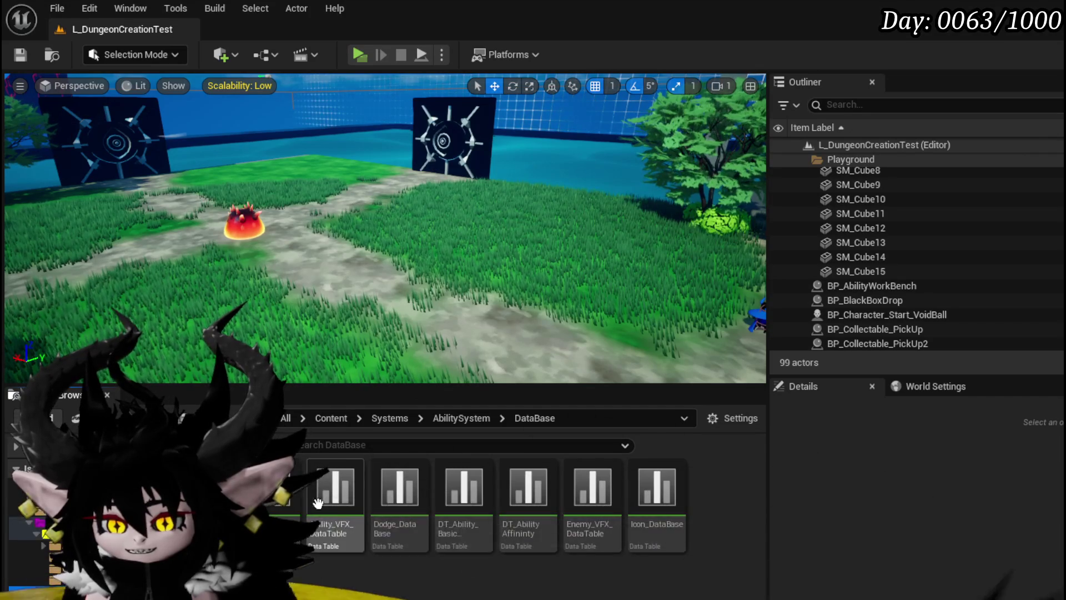
double_click(470, 502)
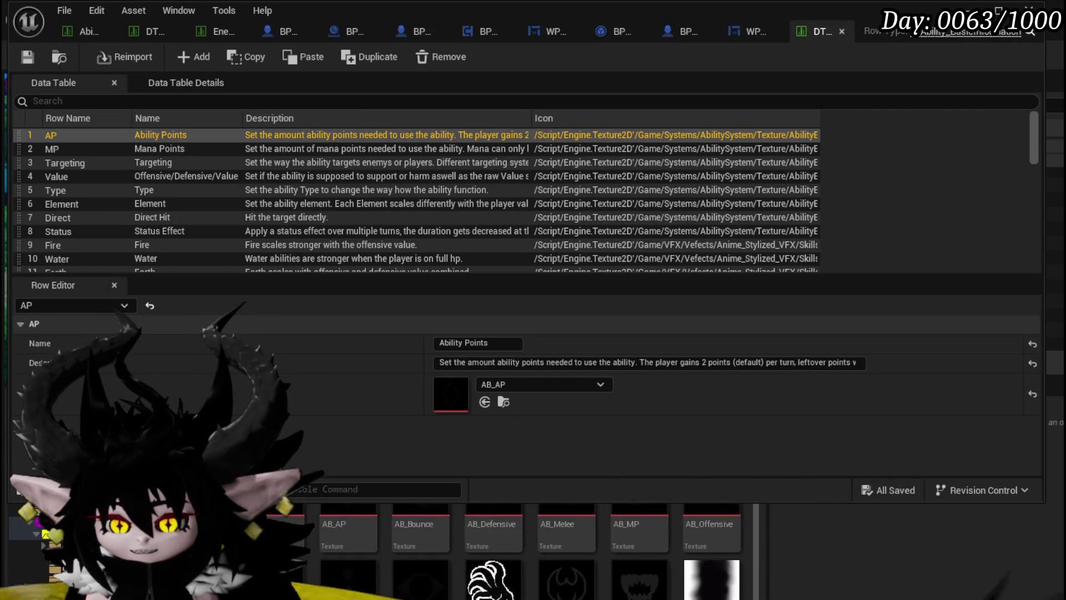
scroll(95, 159, down, 5)
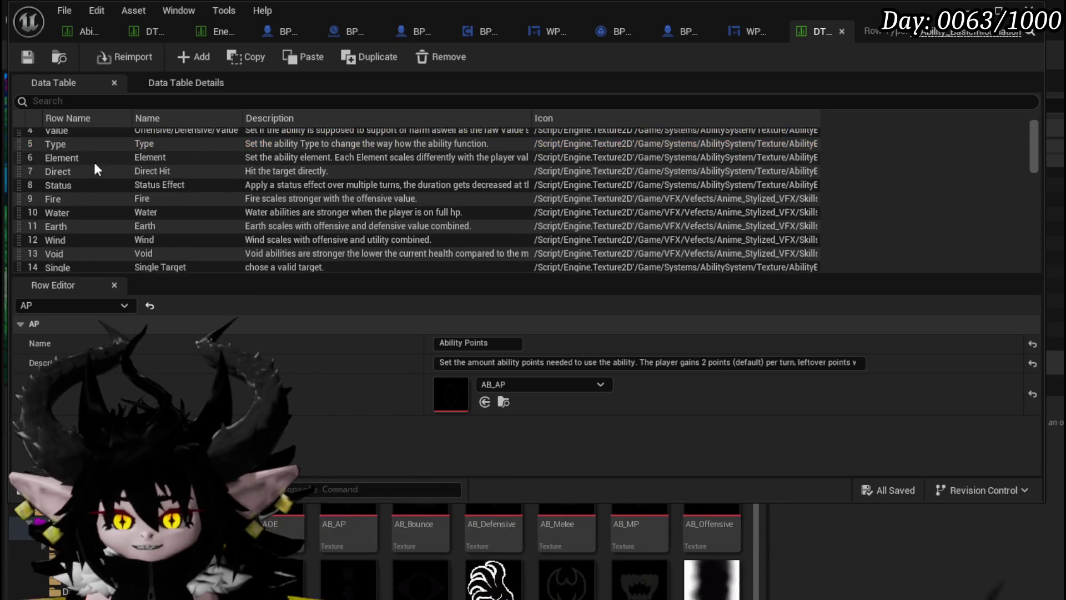
scroll(76, 242, down, 3)
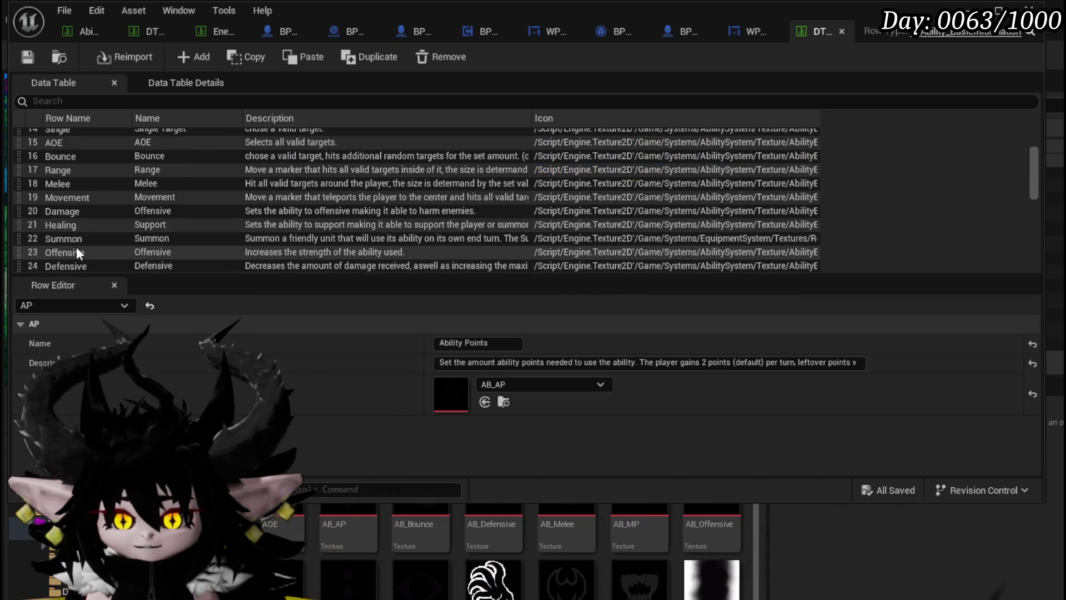
click(78, 211)
mouse_move(492, 577)
mouse_down()
mouse_move(499, 411)
mouse_move(519, 441)
mouse_up()
Step: Save the modified data table and return to the L_DungeonCreationTest level
click(885, 486)
click(808, 541)
click(28, 56)
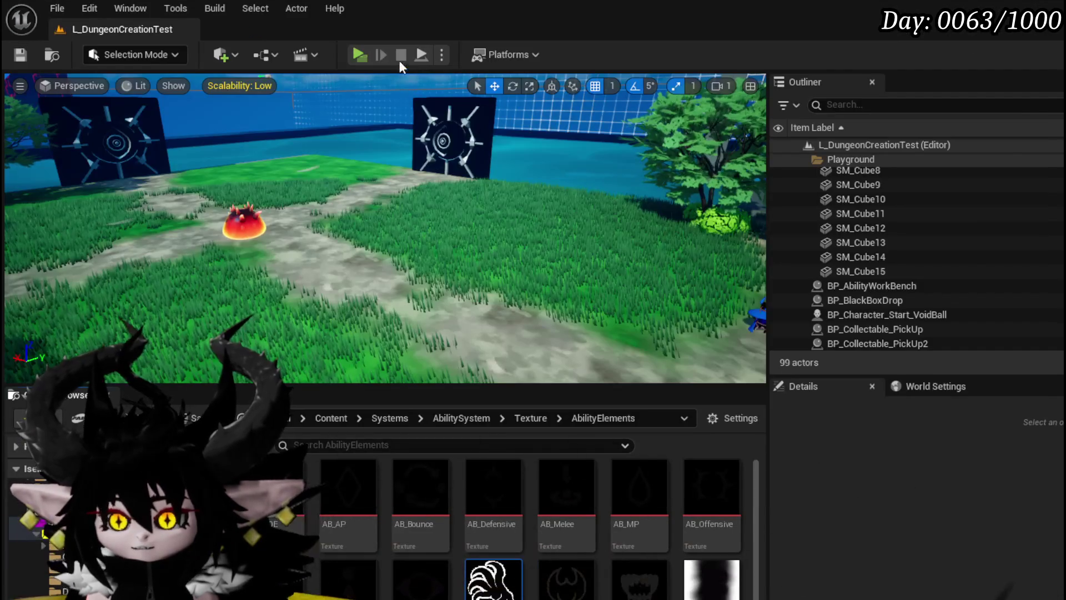
key(alt+p)
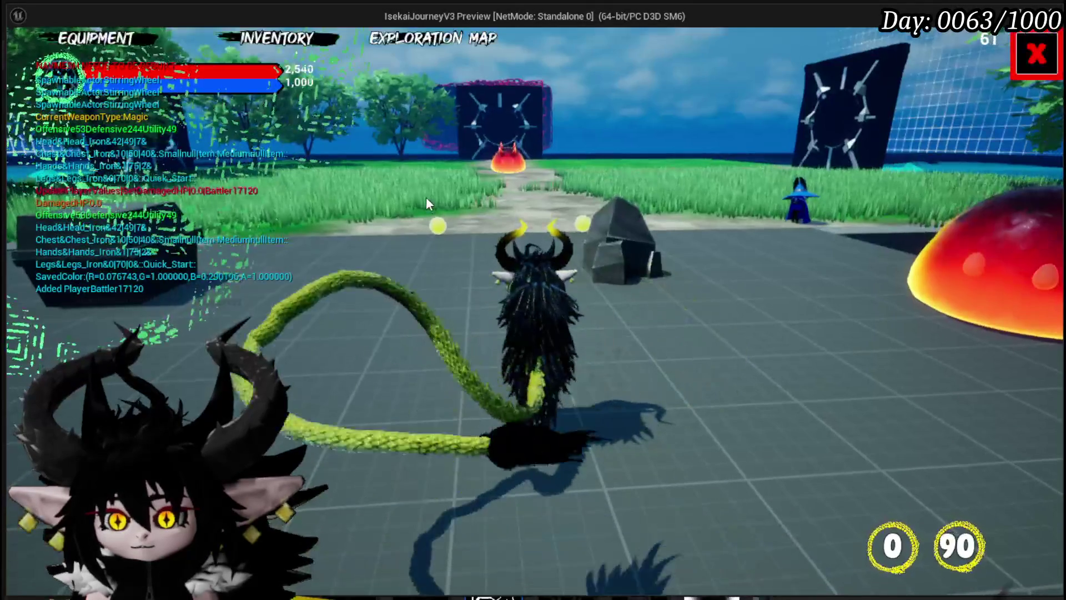
click(109, 40)
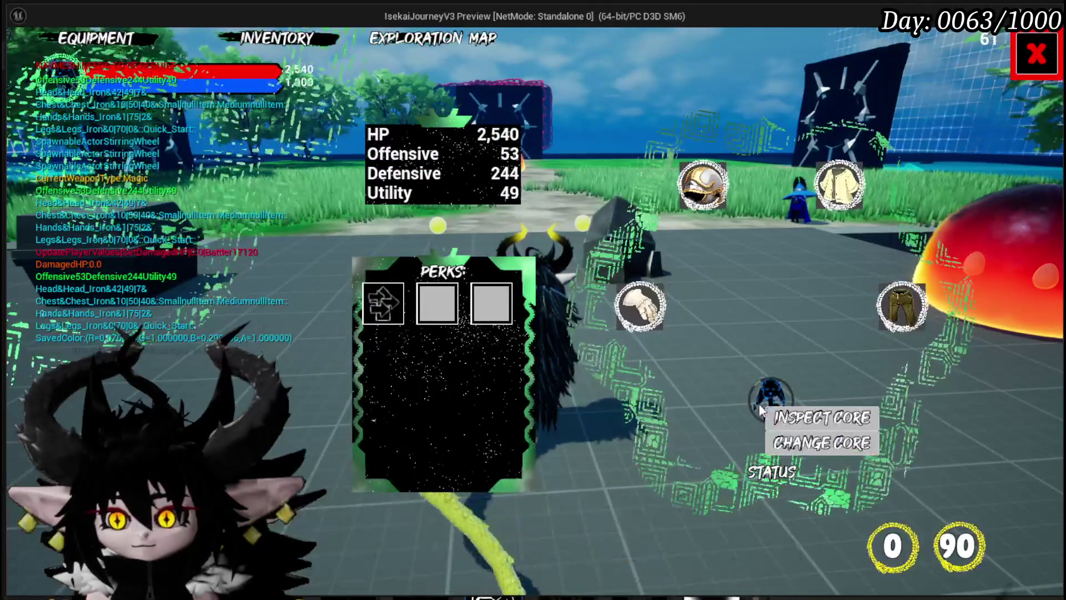
click(768, 395)
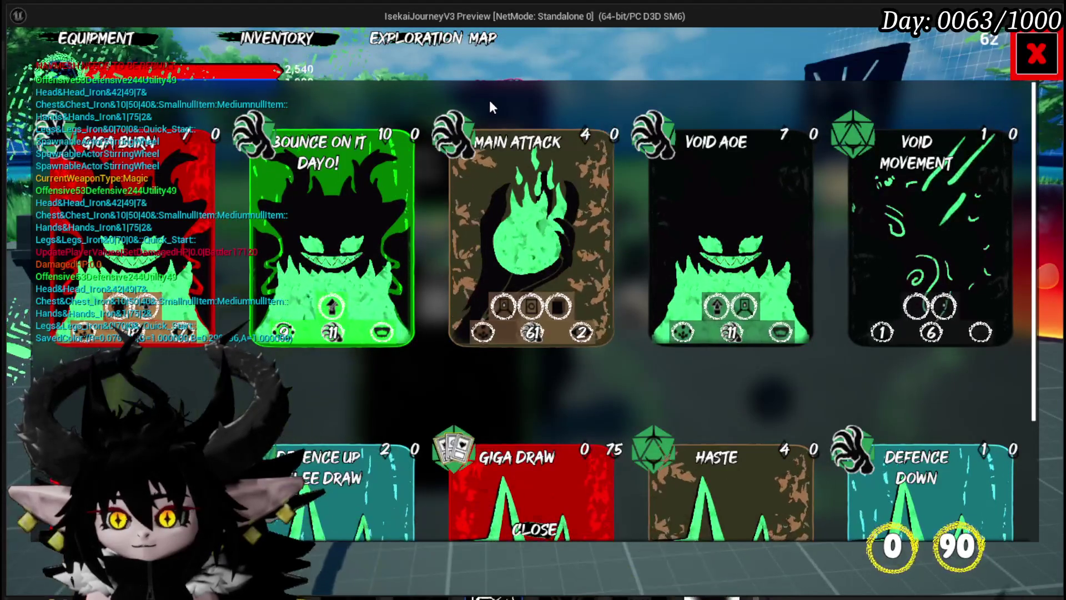
scroll(490, 105, down, 3)
scroll(490, 105, up, 3)
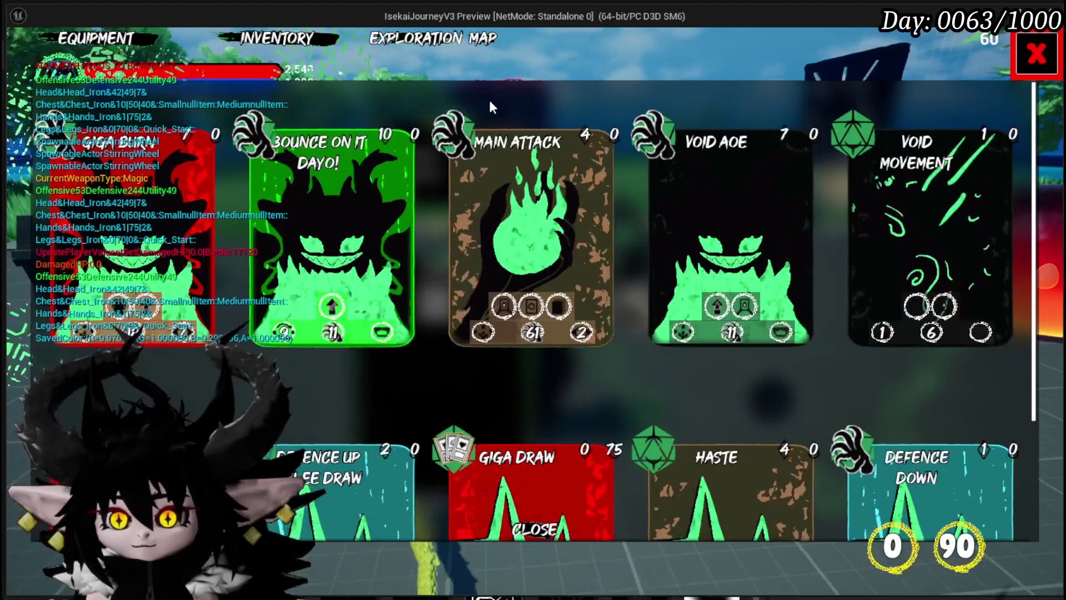
click(1029, 66)
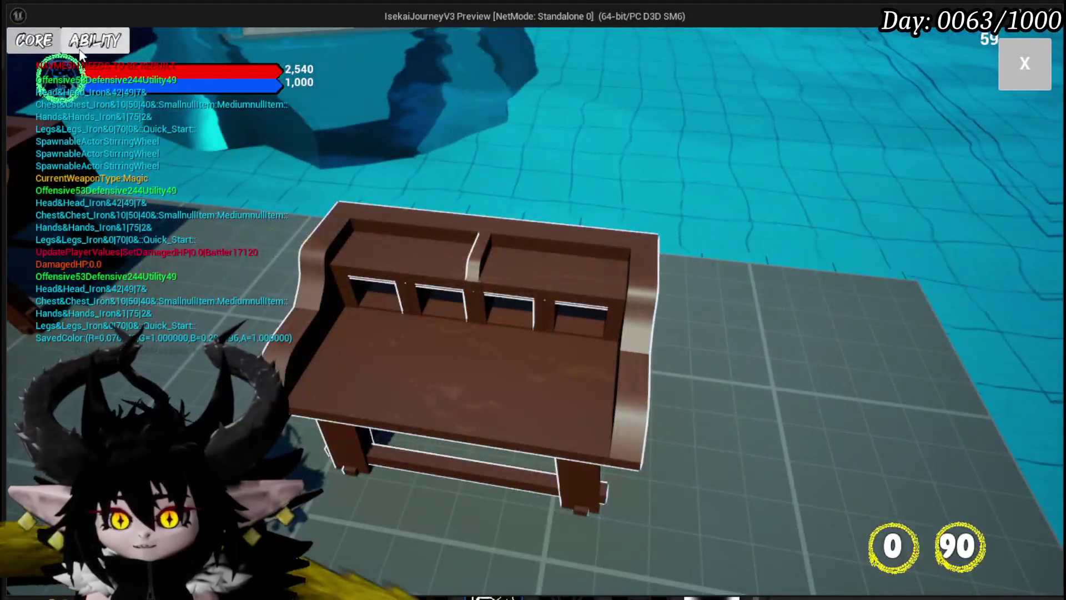
click(81, 49)
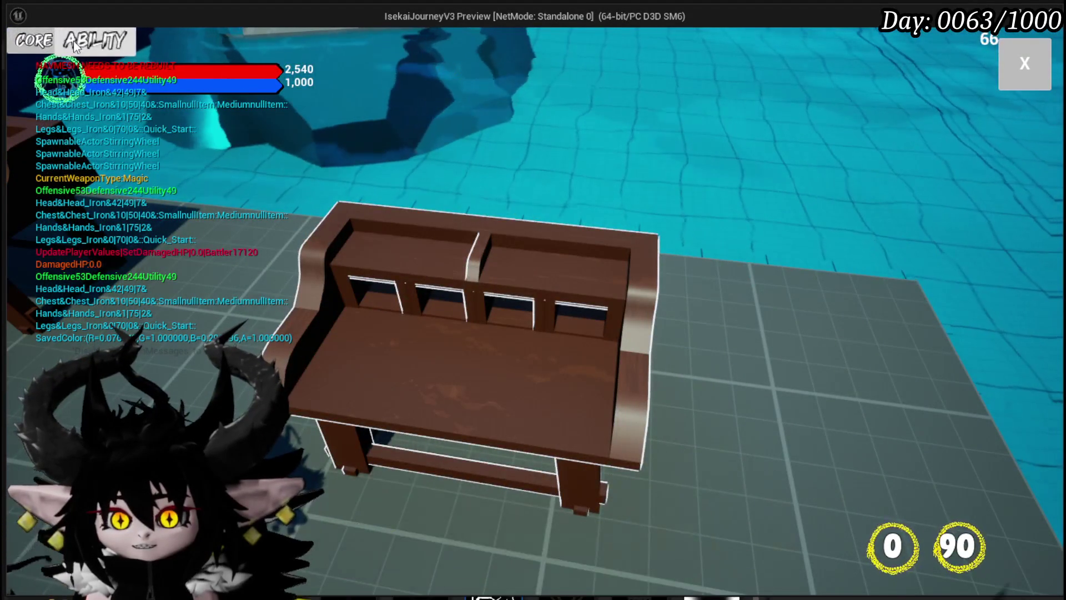
click(90, 111)
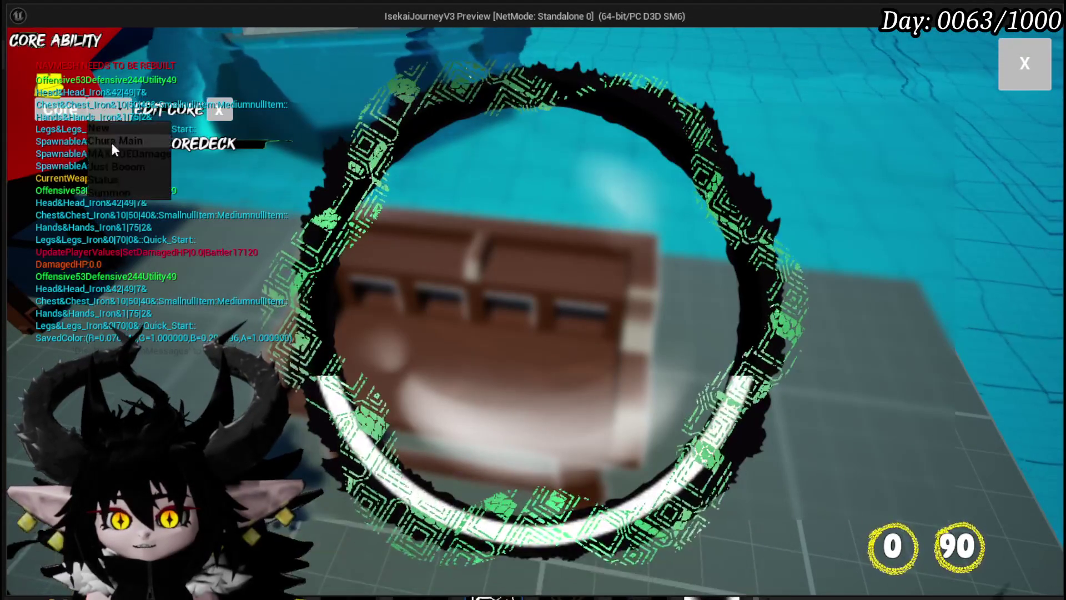
click(112, 142)
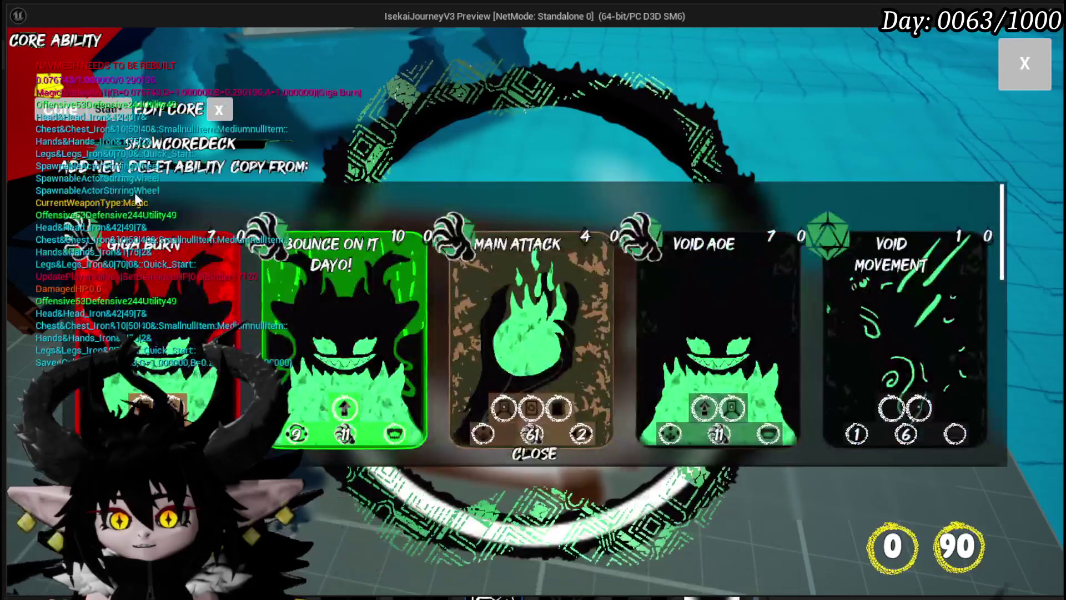
click(503, 300)
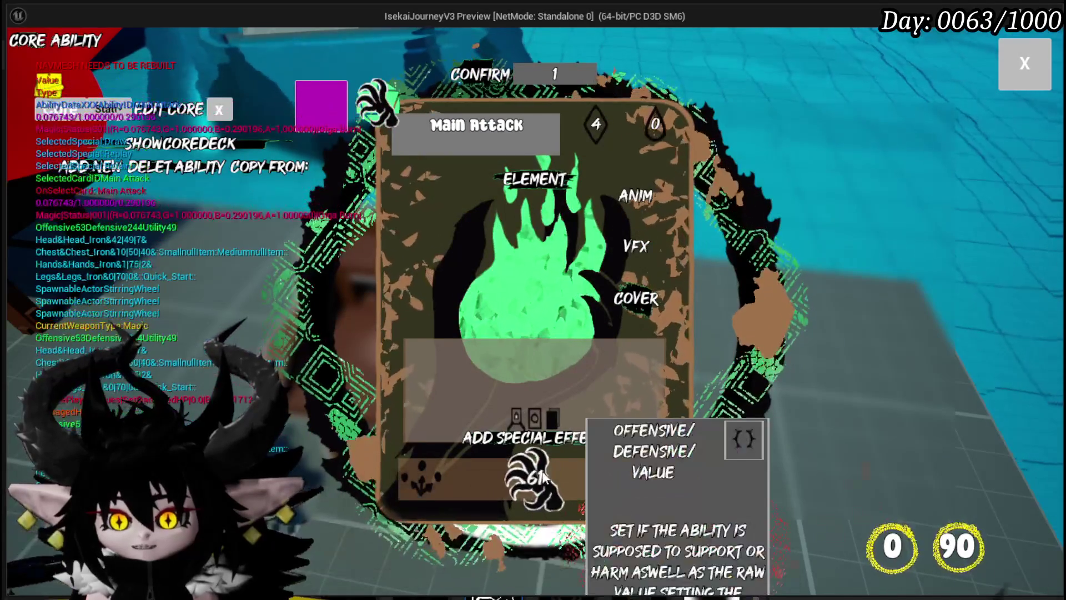
click(543, 516)
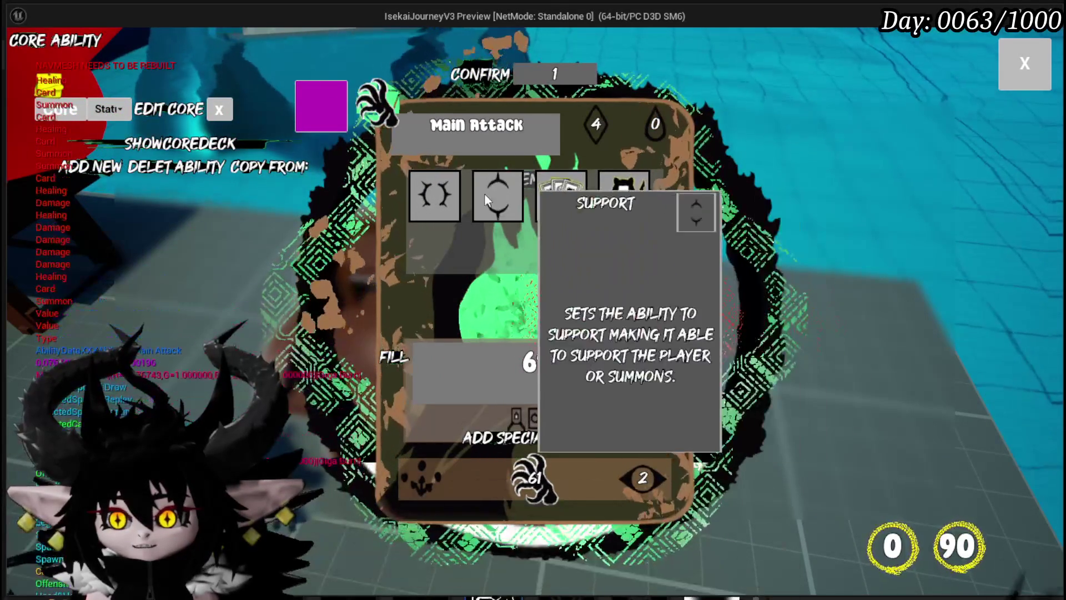
click(798, 258)
key(Escape)
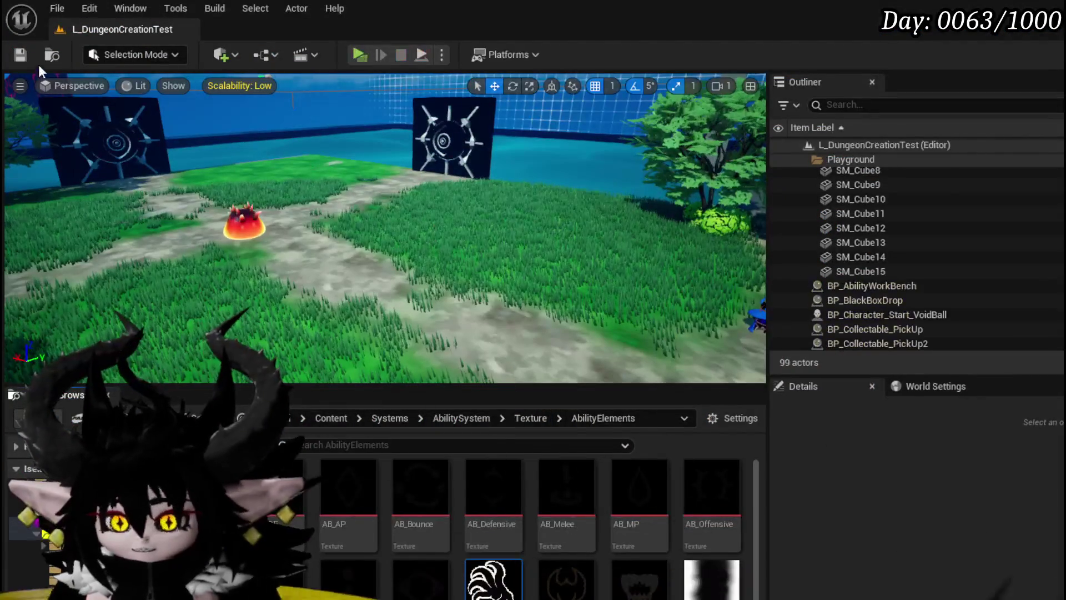
Step: Save L_DungeonCreationTest and list the widget blueprints in Content/Systems/AbilitySystem/UI
click(26, 55)
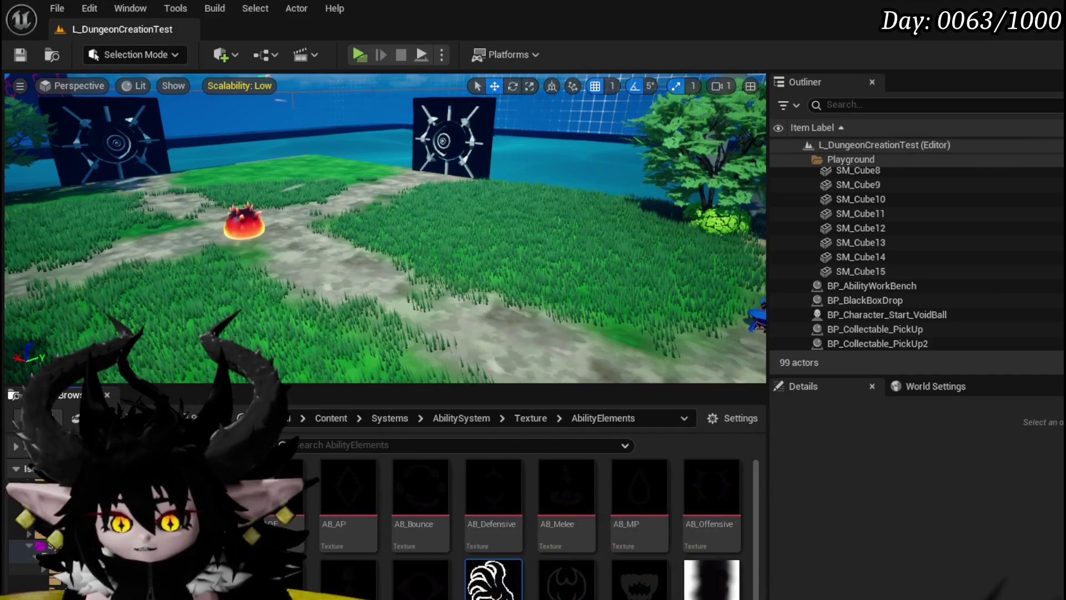
mouse_move(506, 580)
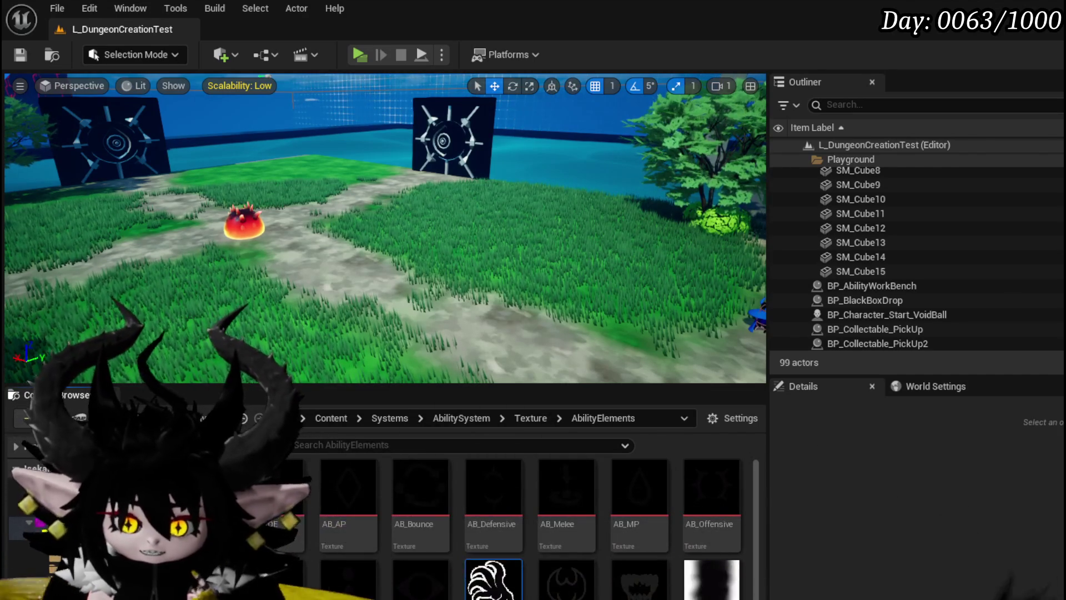
click(83, 500)
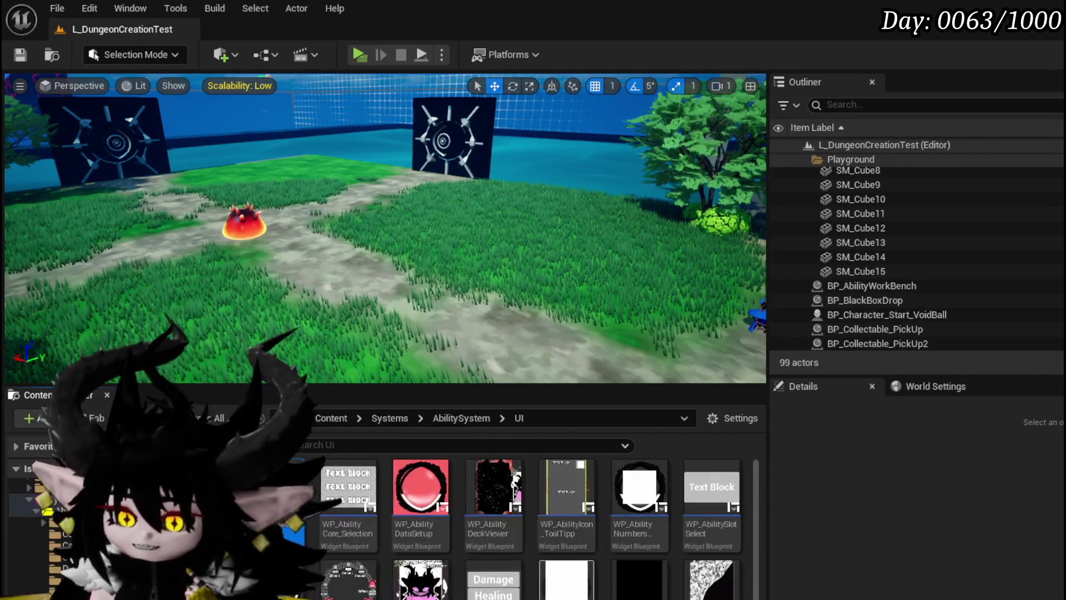
Step: Open AbilityWorkBenchUI's graph and find the DisplayOptions function by searching 'Displa'
double_click(324, 484)
click(990, 59)
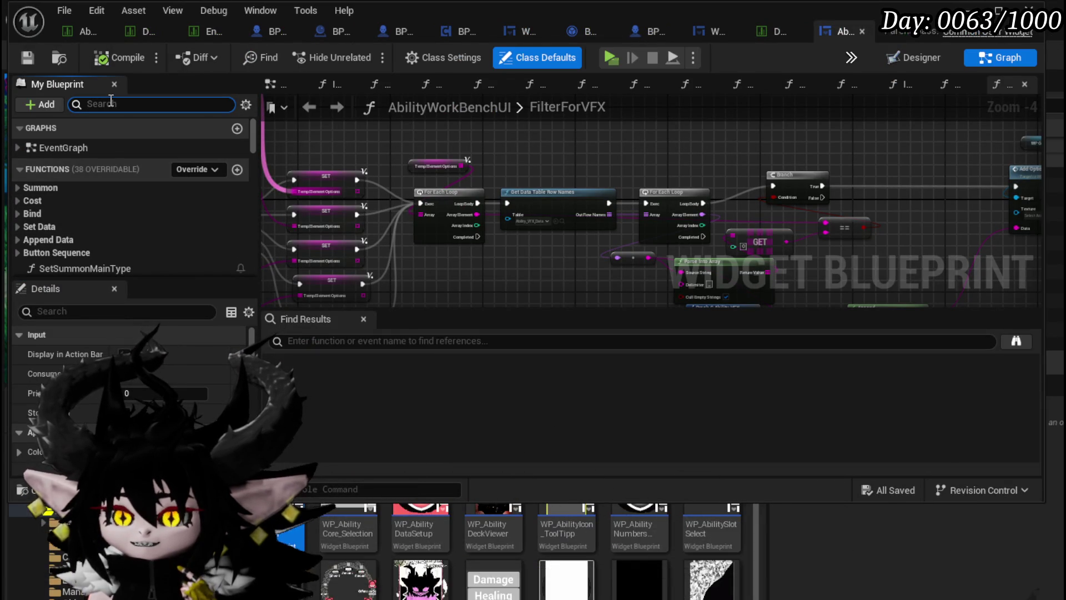
text(add)
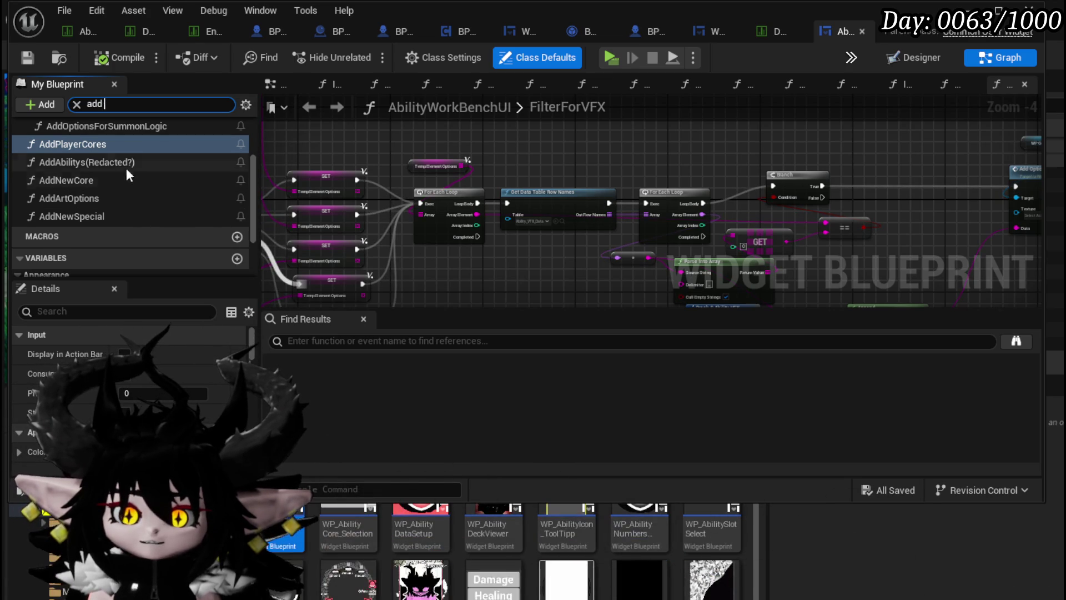
scroll(124, 169, up, 1)
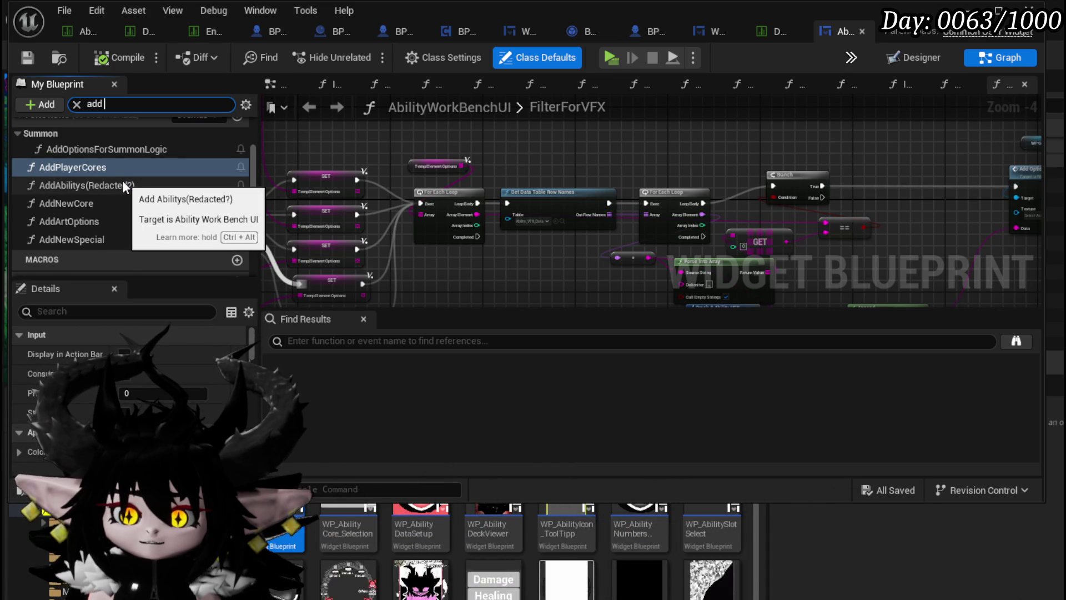
scroll(122, 182, up, 2)
drag(109, 102, 87, 105)
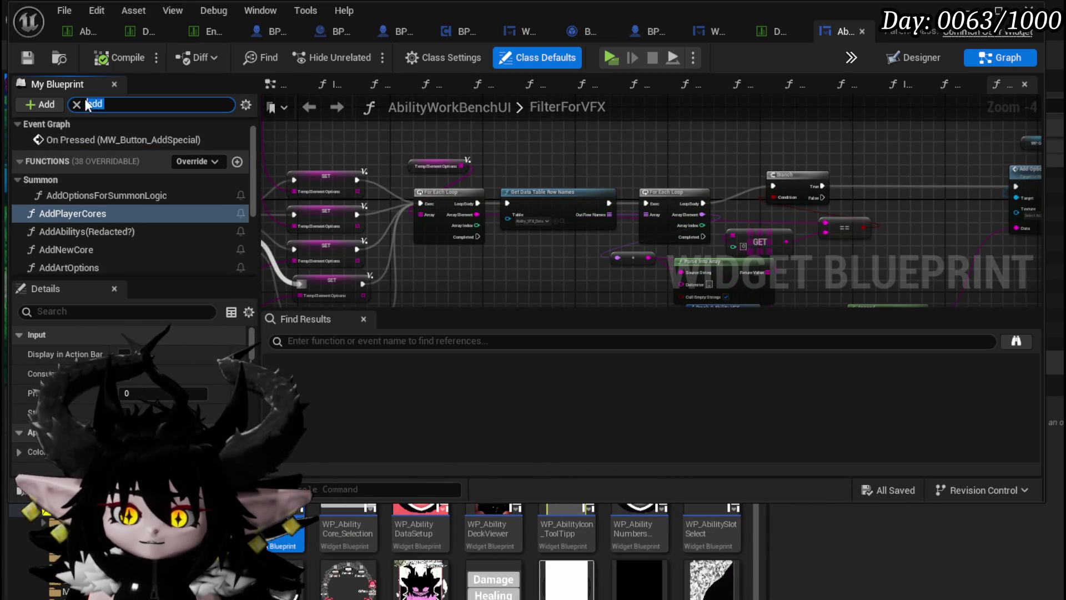
text(Di)
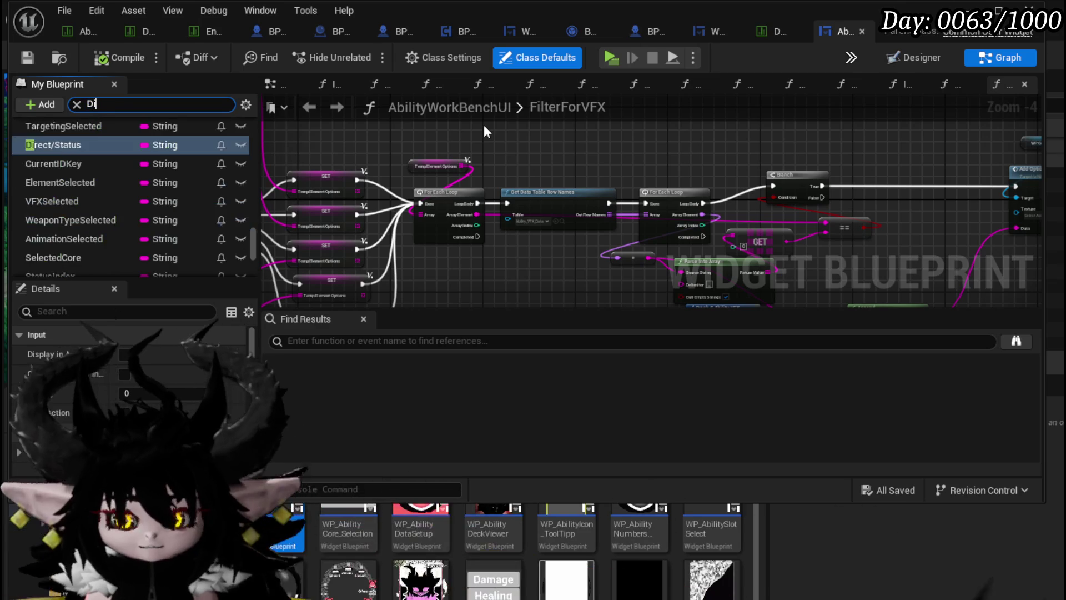
text(spla)
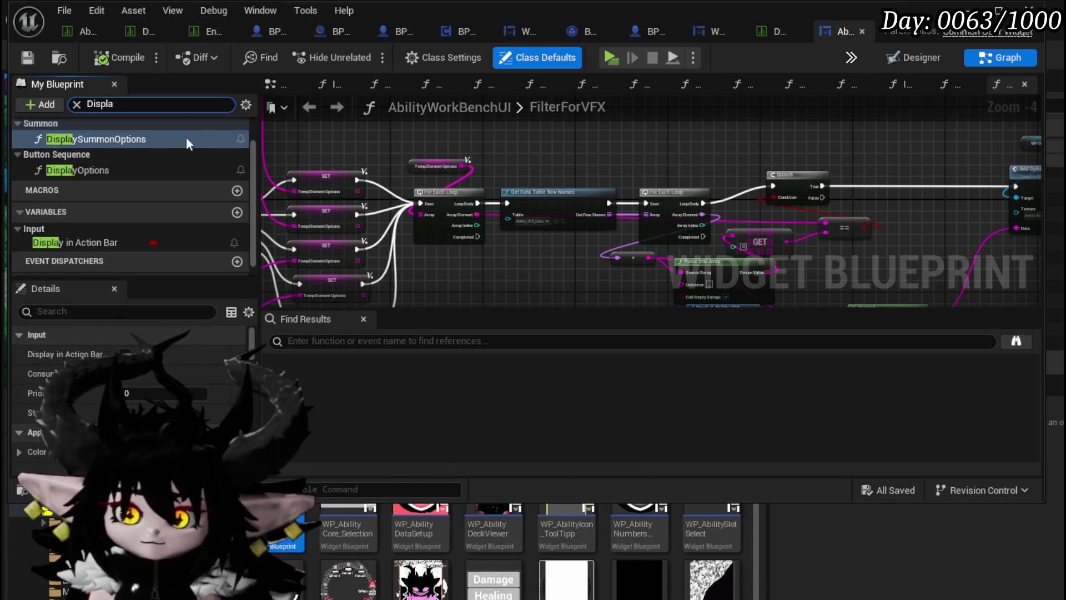
double_click(79, 169)
scroll(524, 184, up, 8)
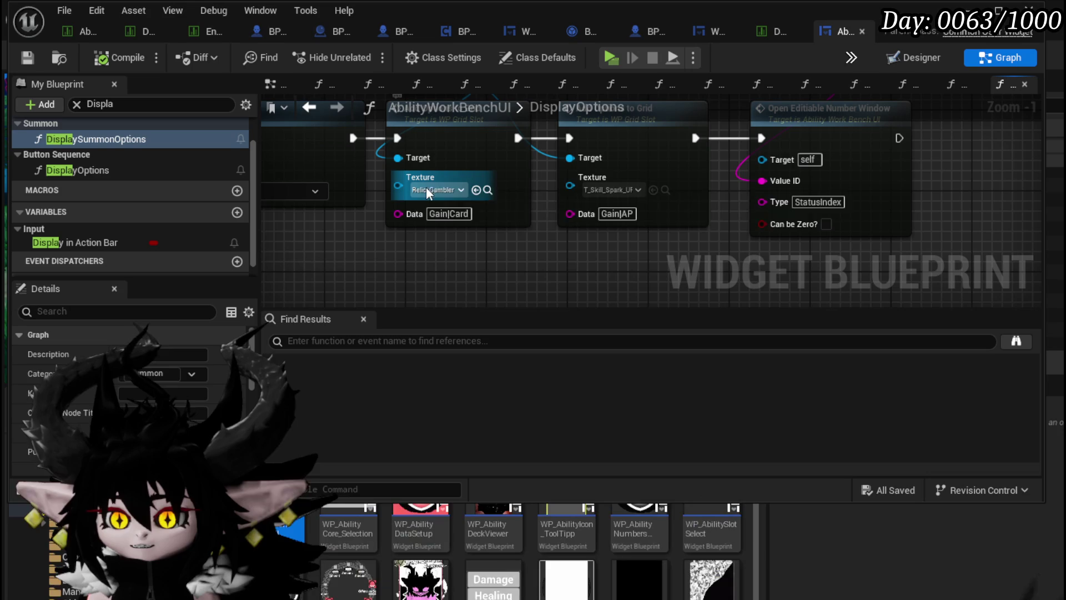
Step: Pan the DisplayOptions graph and reposition the WP Grid Slot node
scroll(422, 240, down, 3)
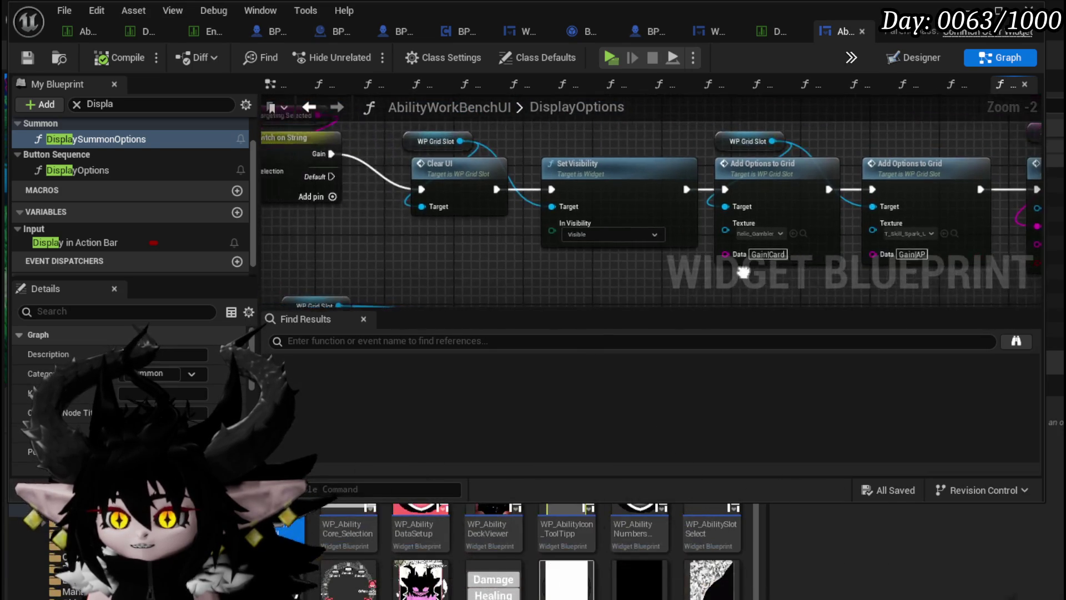
scroll(464, 239, up, 2)
drag(921, 172, 746, 218)
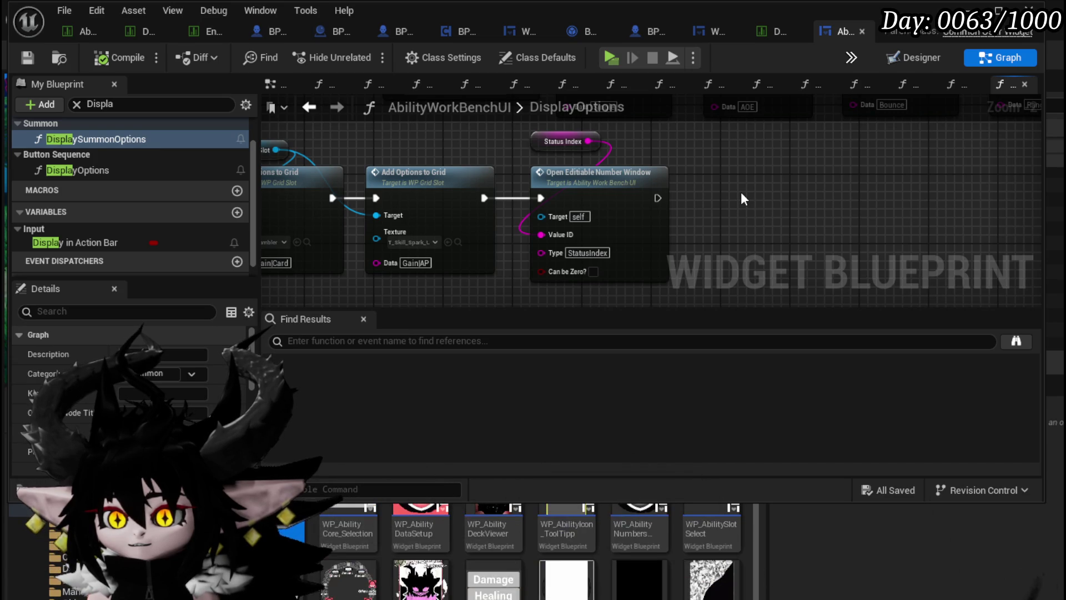
drag(744, 199, 915, 207)
mouse_move(386, 161)
mouse_down()
mouse_move(389, 141)
mouse_move(404, 135)
mouse_up()
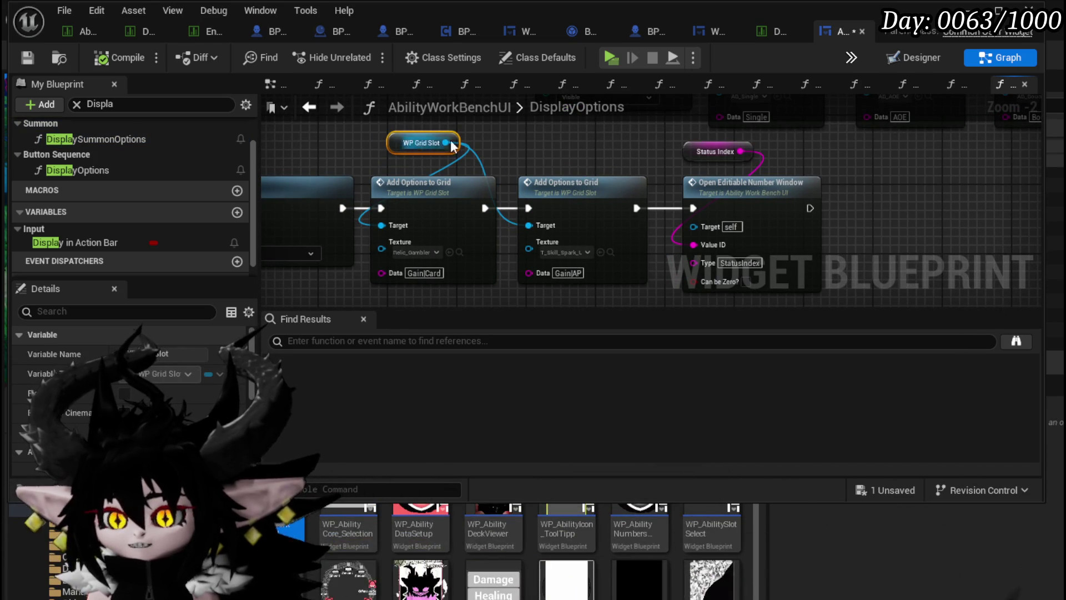
click(533, 142)
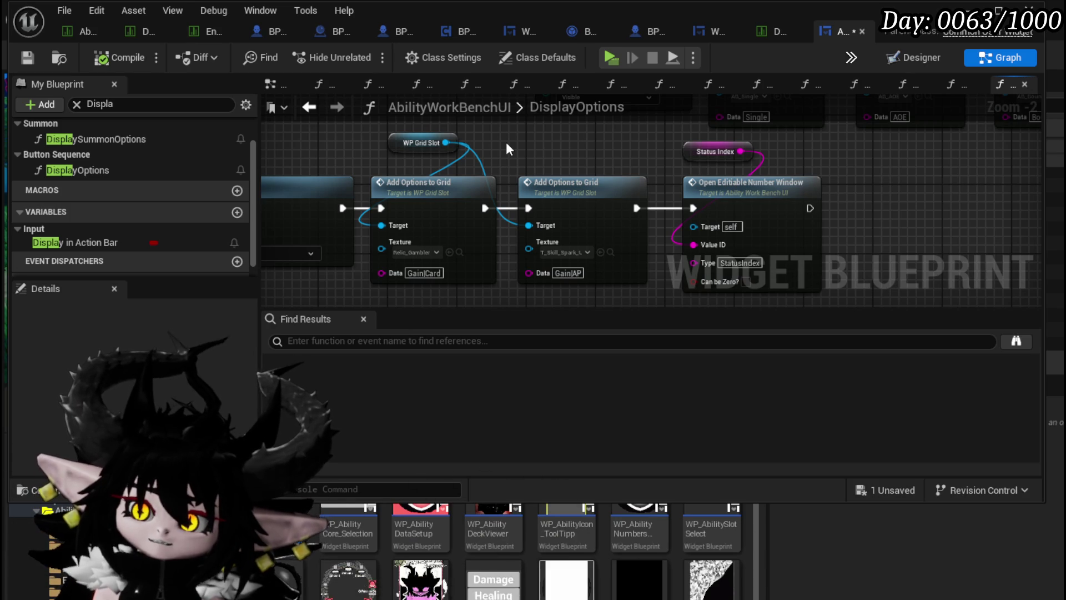
drag(426, 232, 429, 236)
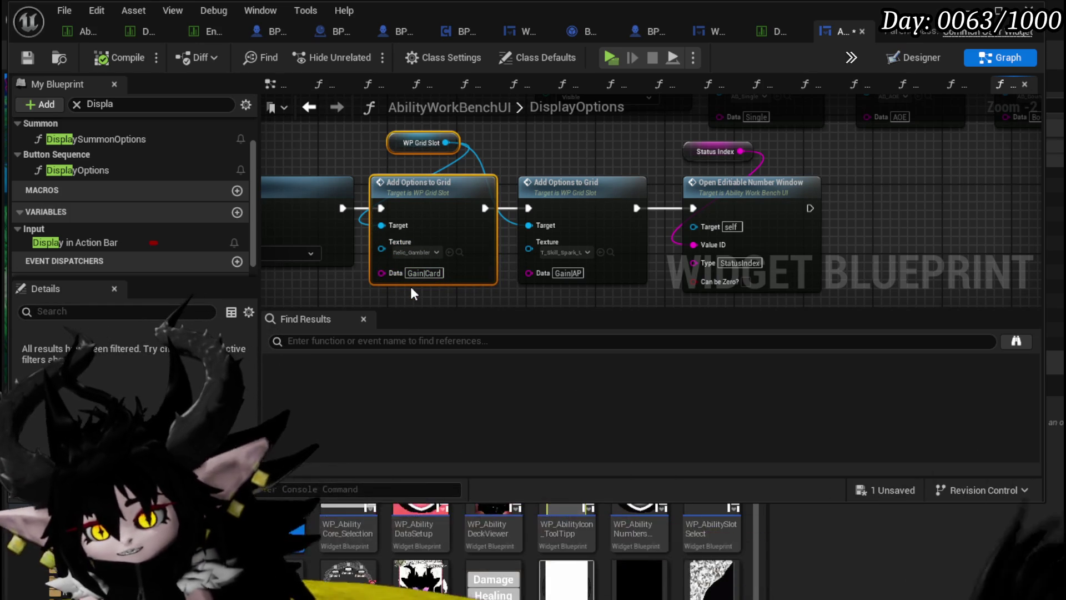
Step: Survey the full Add Options to Grid node chain, reaching the Clear UI and Set Visibility nodes
scroll(580, 139, down, 1)
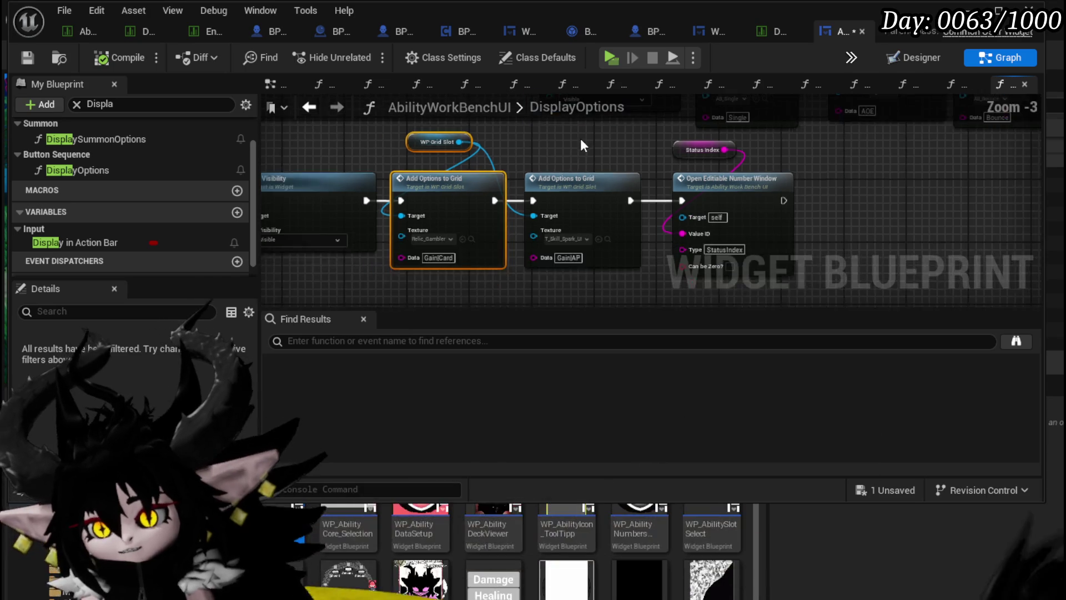
scroll(561, 245, down, 4)
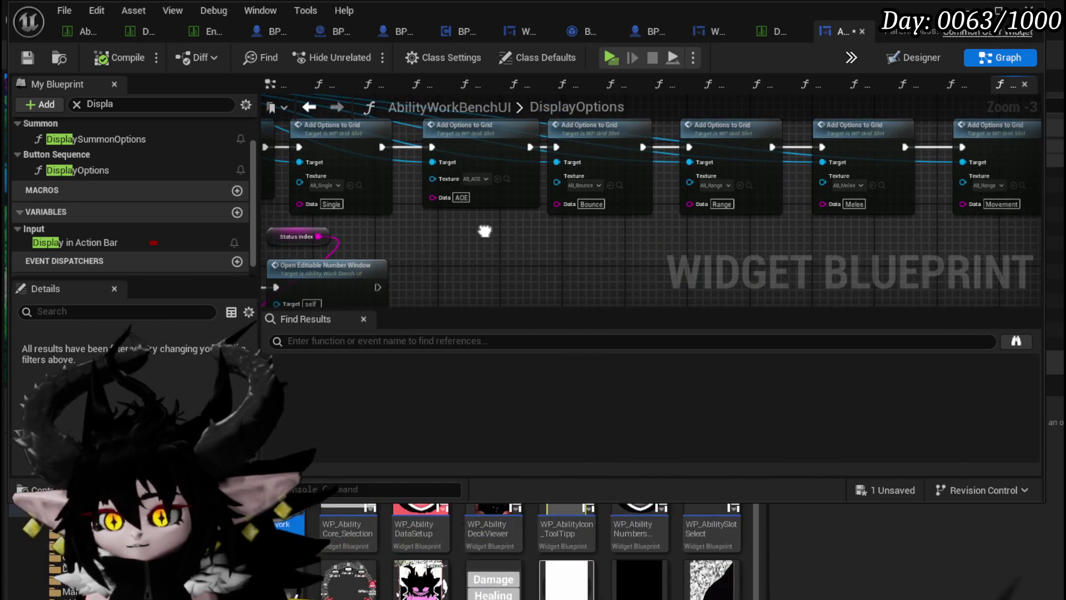
scroll(523, 249, up, 7)
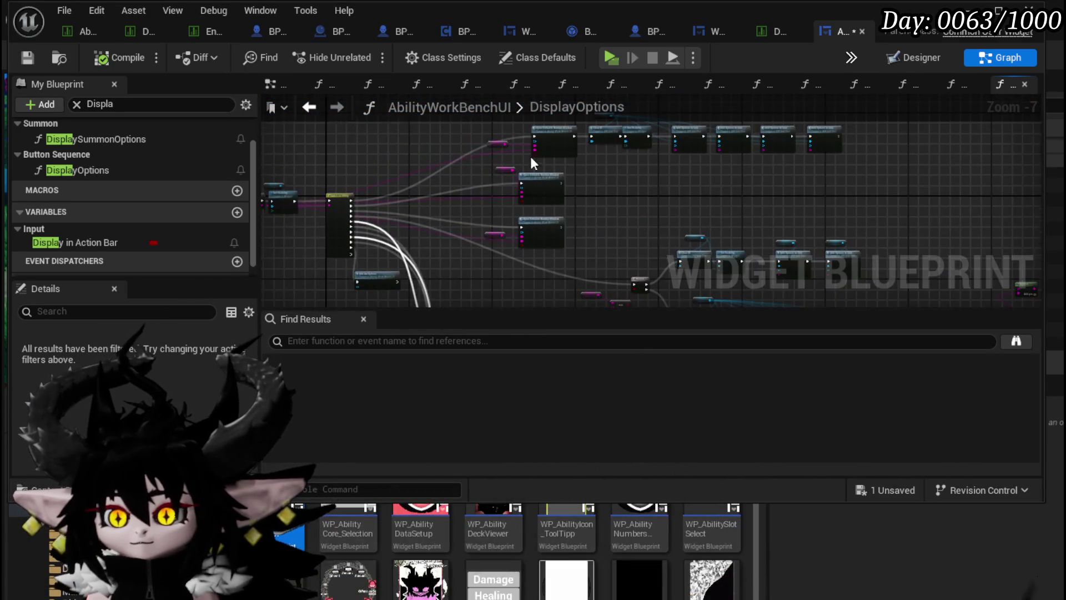
drag(550, 259, 305, 261)
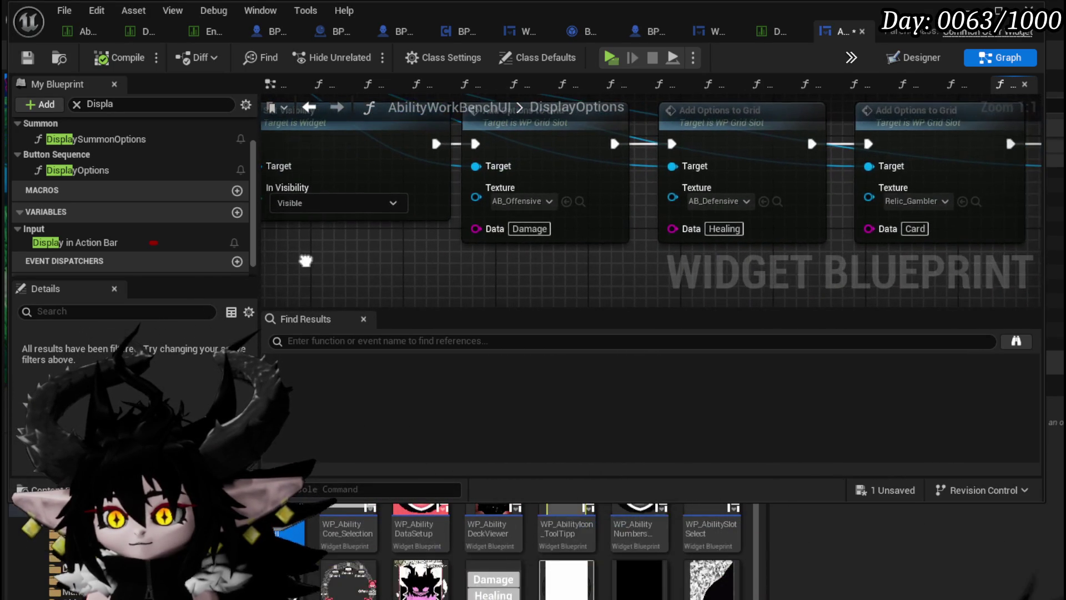
drag(575, 272, 370, 254)
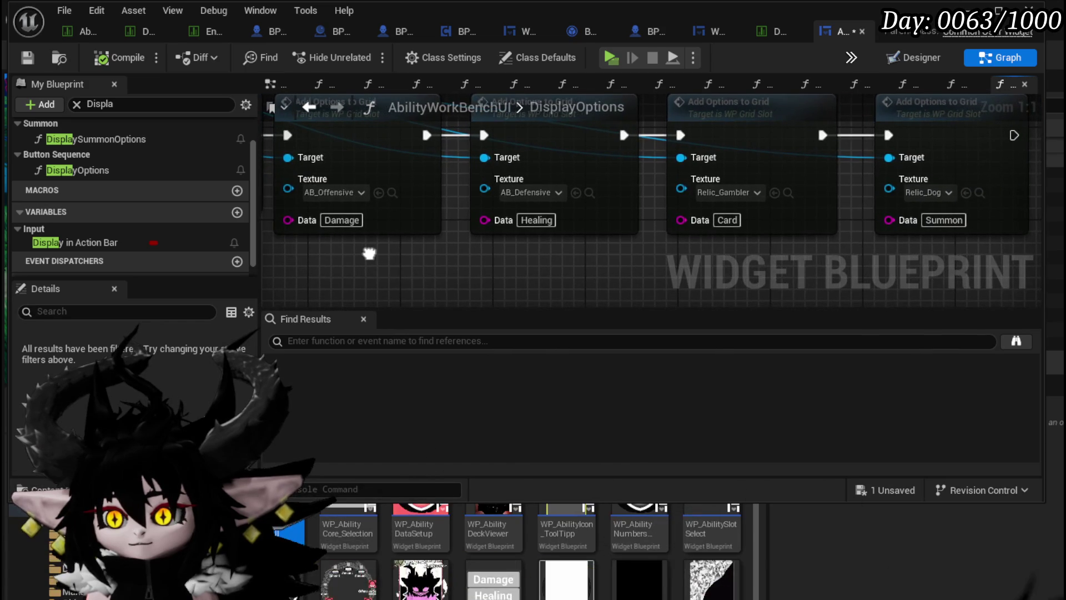
scroll(506, 221, down, 2)
drag(498, 225, 662, 253)
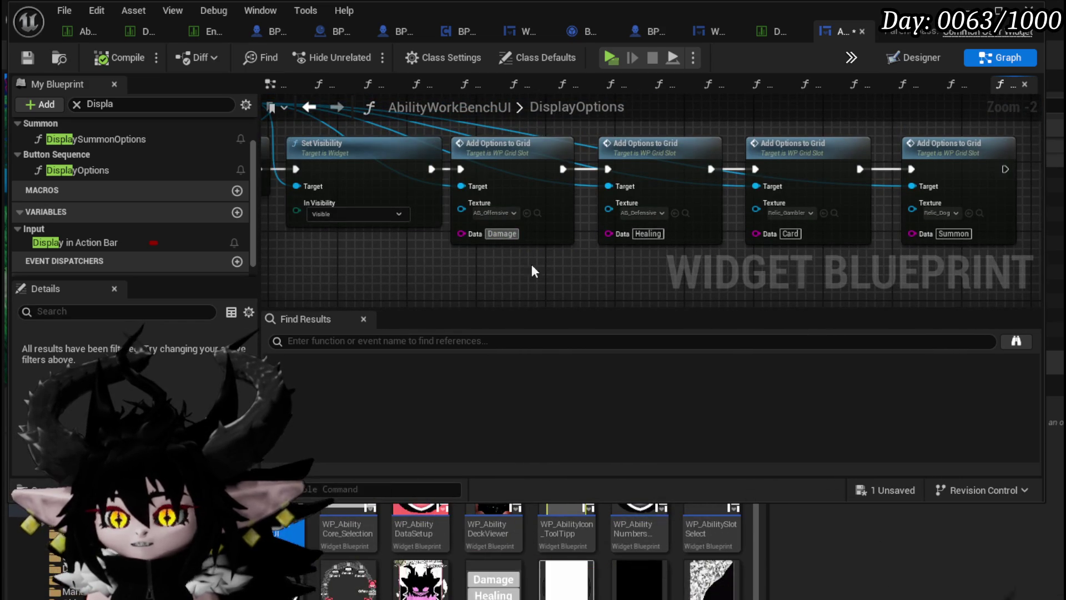
drag(326, 246, 550, 257)
mouse_move(548, 152)
mouse_down()
mouse_move(502, 155)
mouse_move(526, 239)
mouse_move(467, 228)
mouse_up()
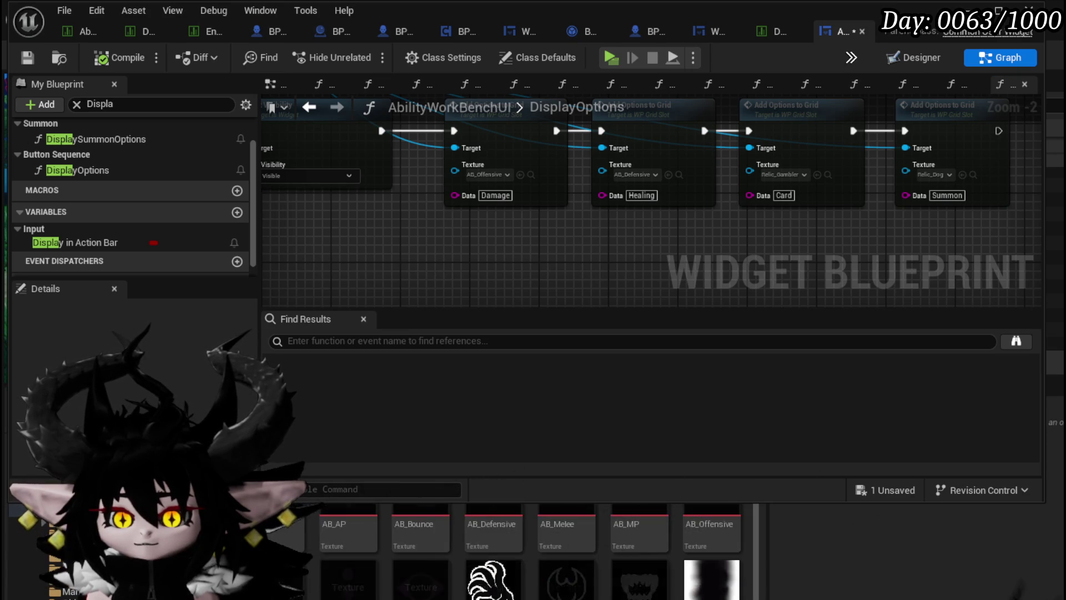
Step: Set the first node's Texture pin to Ability_tex_Offensive, then compile and save all changes
mouse_move(502, 591)
mouse_down()
mouse_move(547, 257)
mouse_move(484, 174)
mouse_up()
click(120, 57)
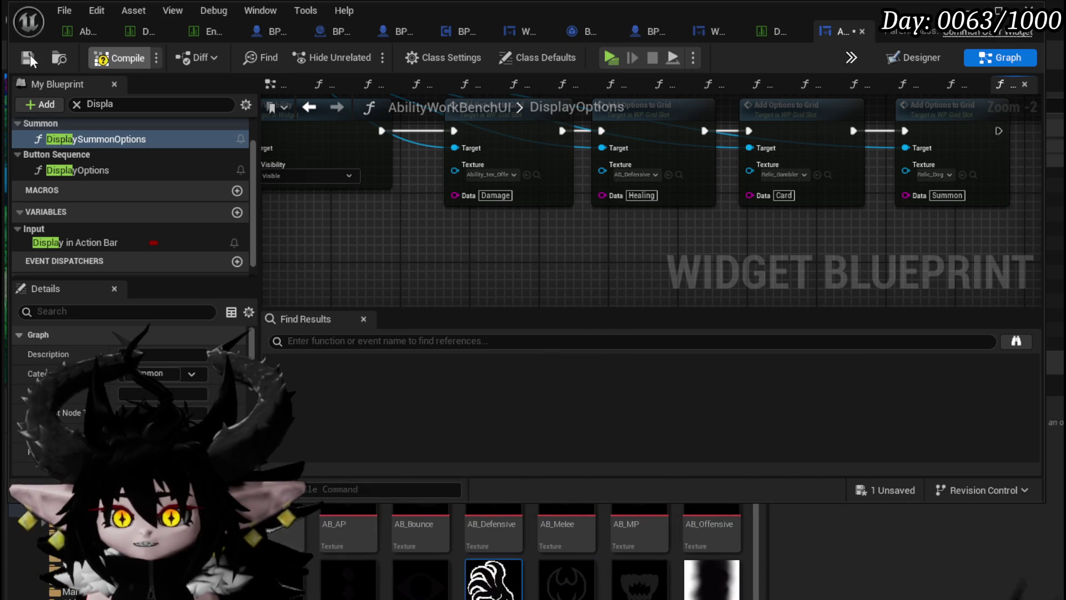
key(ctrl+s)
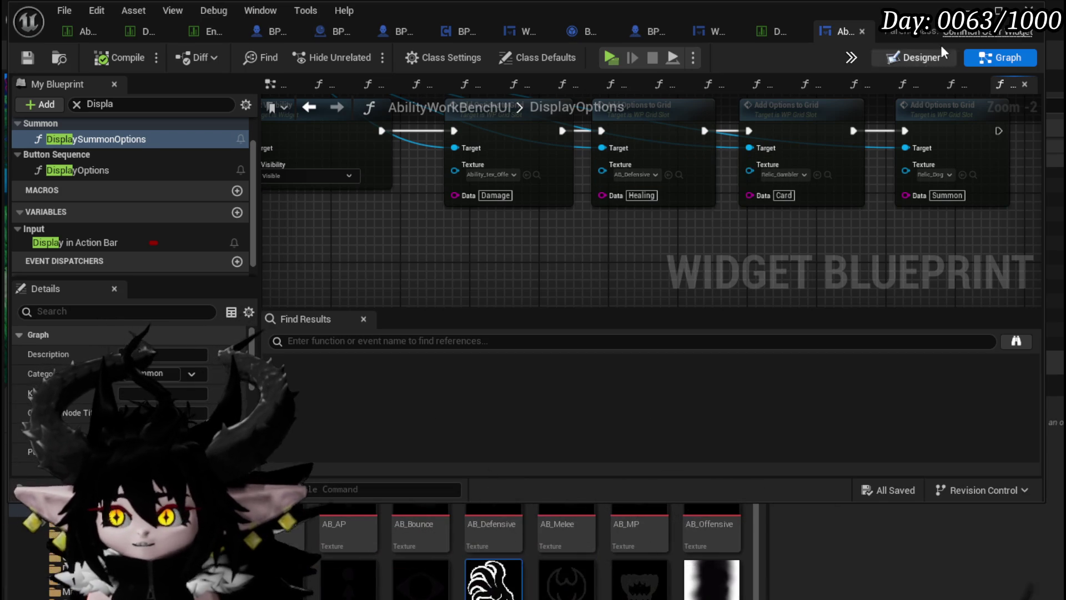
click(995, 12)
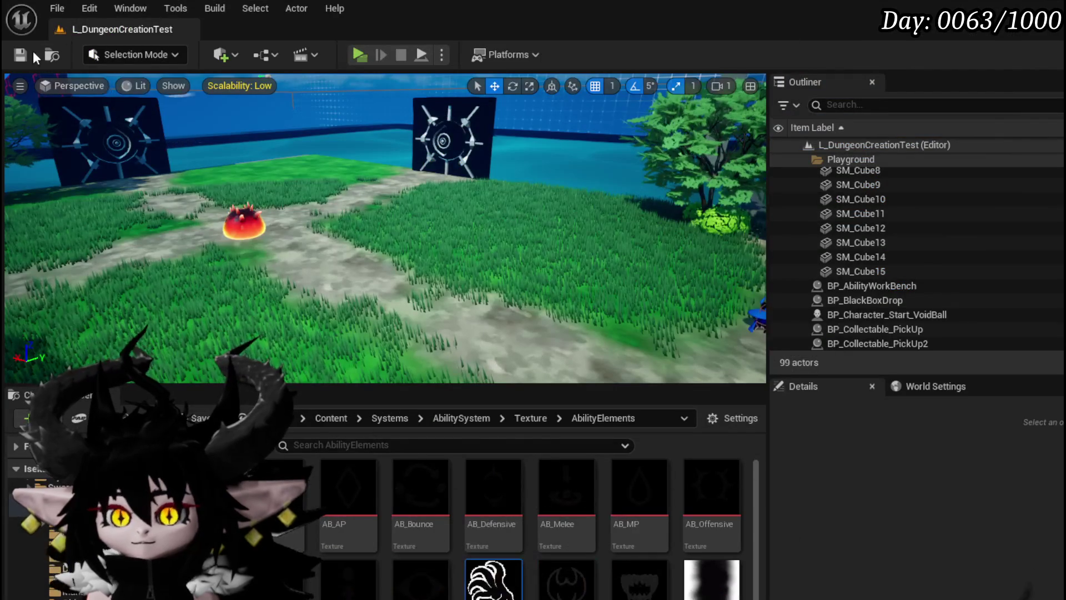
click(20, 55)
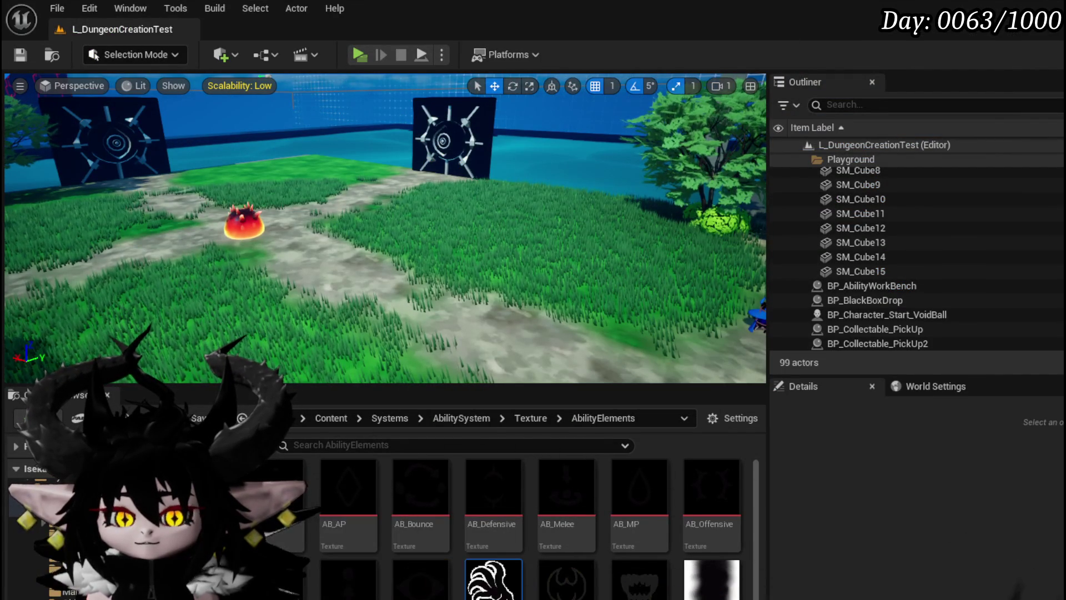
key(alt+Tab)
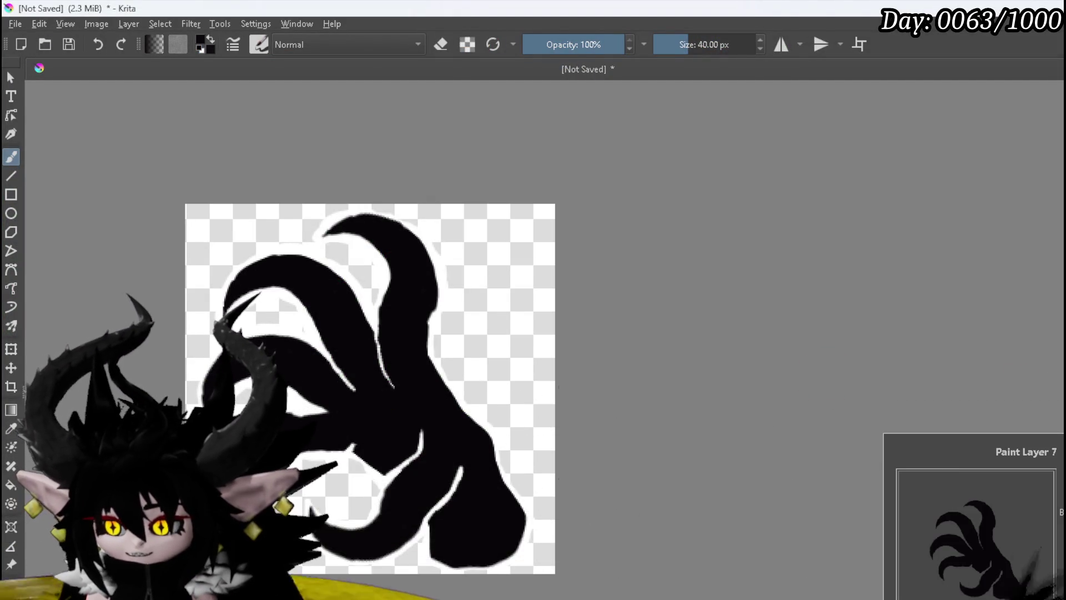
Step: Clear the black claw silhouette from its layer so the transparent canvas is empty
key(Delete)
key(ctrl+z)
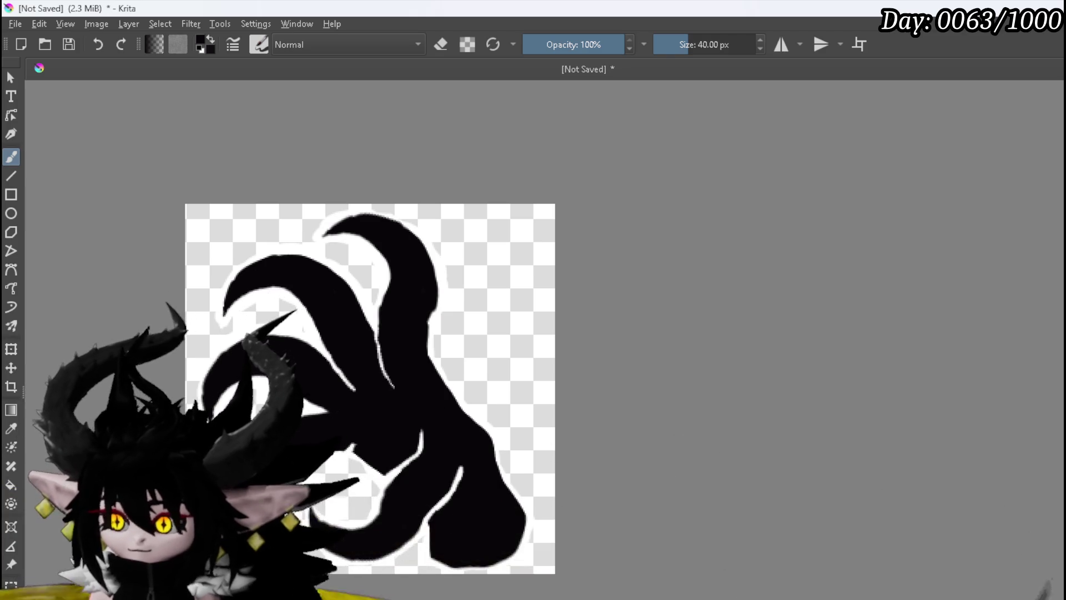
key(ctrl+z)
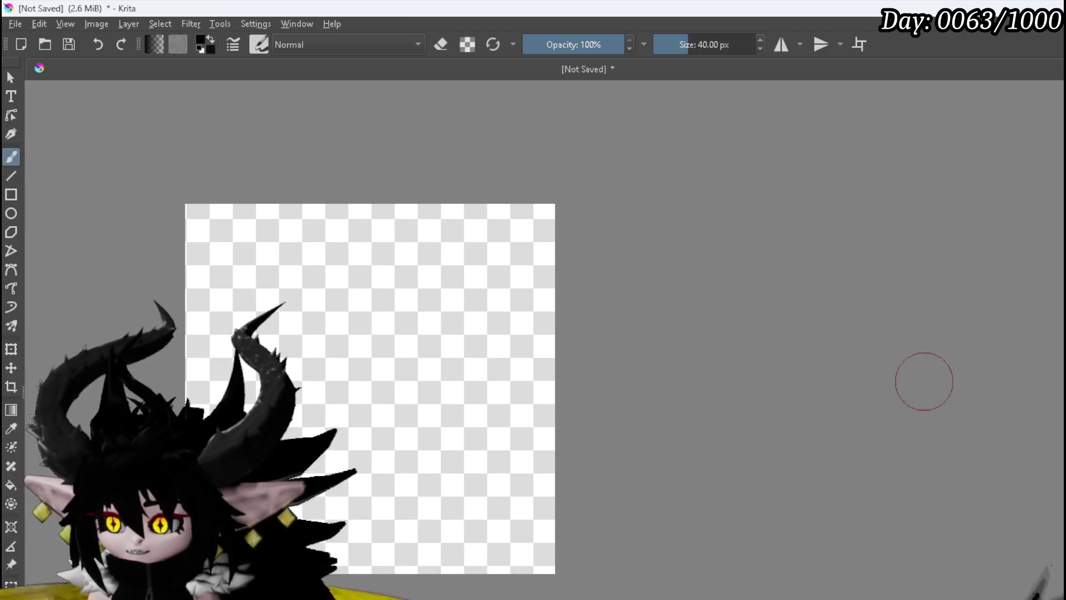
scroll(635, 364, down, 1)
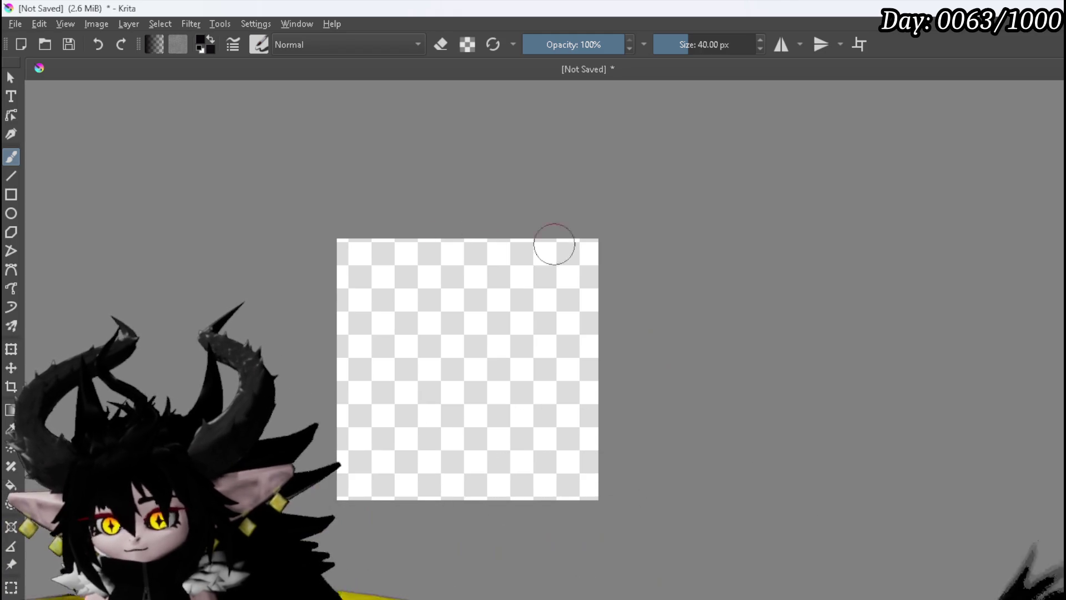
Step: Sketch the first rough wing outline and finger strokes, undoing the last bad stroke
mouse_move(390, 272)
mouse_down()
mouse_move(410, 273)
mouse_move(395, 323)
mouse_up()
drag(414, 303, 369, 460)
drag(367, 386, 365, 432)
mouse_move(381, 481)
mouse_down()
mouse_move(416, 461)
mouse_move(436, 471)
mouse_move(487, 452)
mouse_move(527, 395)
mouse_up()
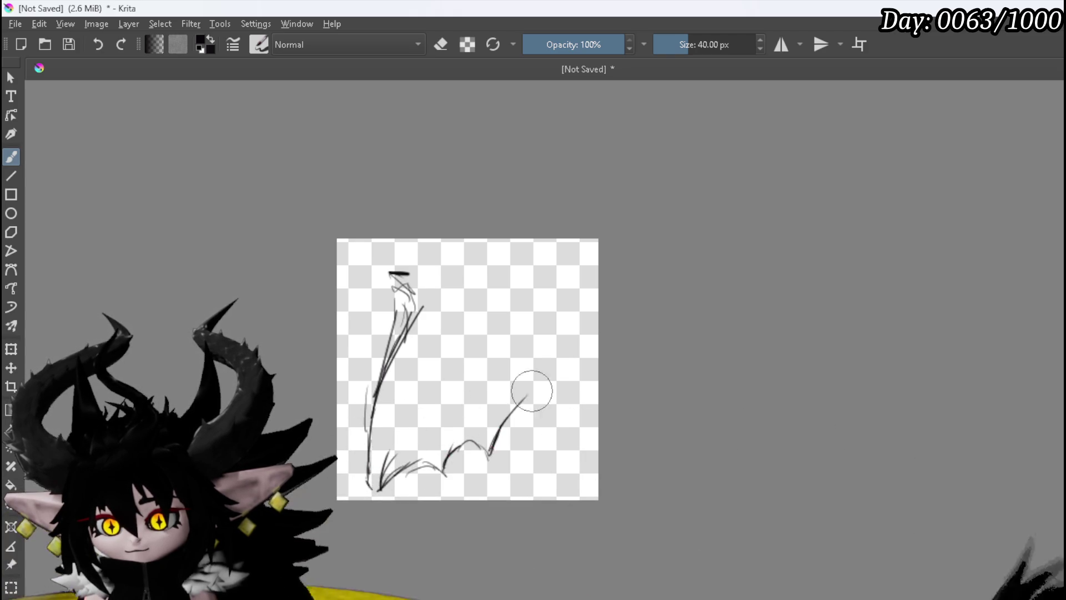
mouse_move(451, 290)
mouse_down()
mouse_move(489, 273)
mouse_move(569, 348)
mouse_move(508, 313)
mouse_move(469, 388)
mouse_up()
mouse_move(488, 294)
mouse_down()
mouse_move(461, 472)
mouse_move(516, 425)
mouse_up()
drag(548, 364, 549, 381)
mouse_move(538, 422)
mouse_down()
mouse_move(551, 387)
mouse_move(480, 466)
mouse_up()
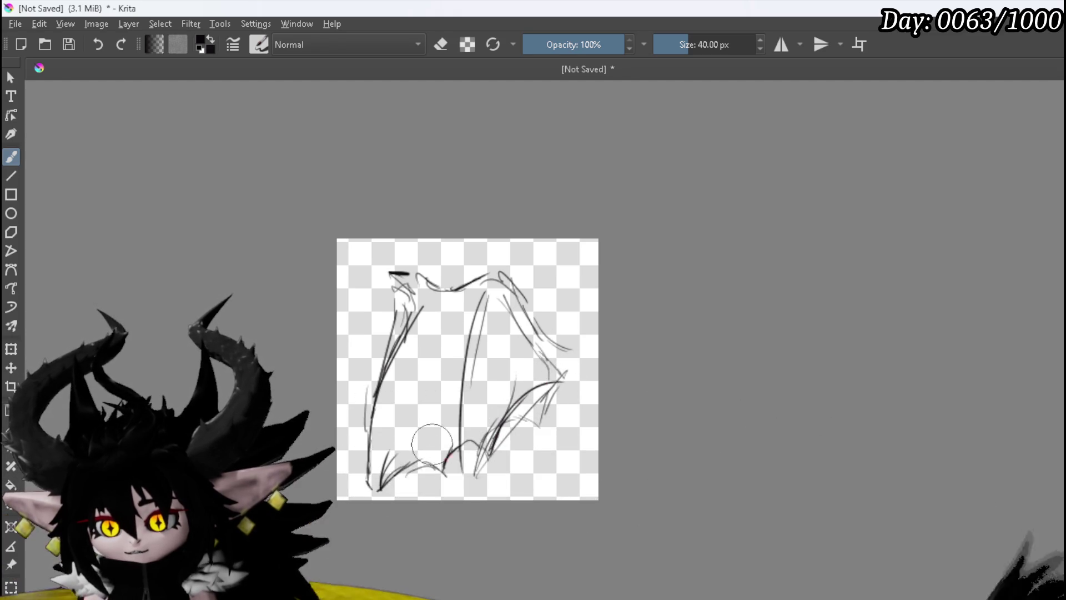
key(ctrl+z)
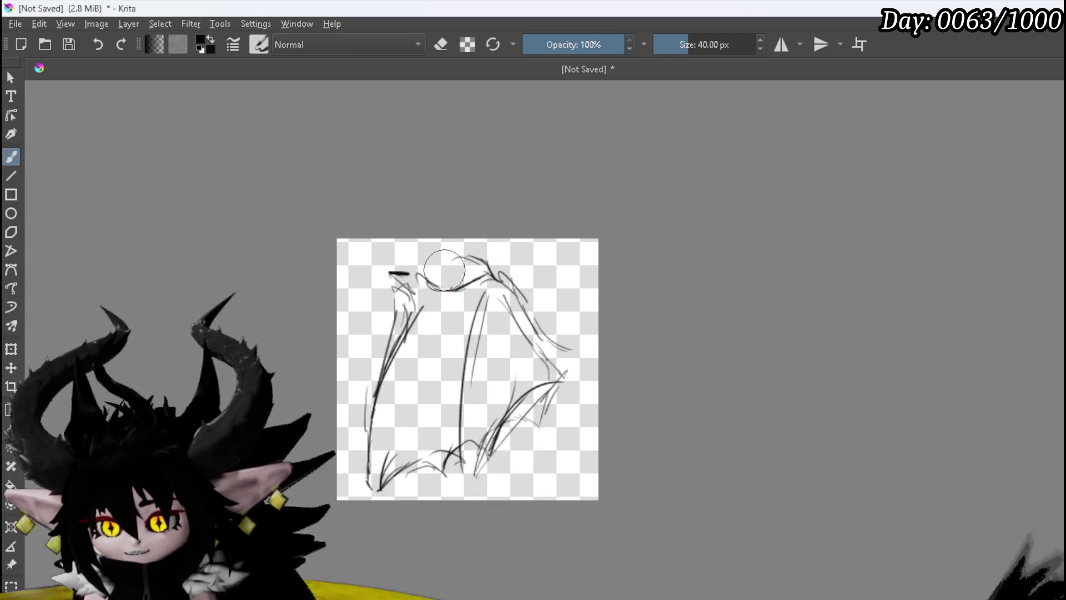
Step: Redraw the long finger bones, curved lower edge, right tip and lower-left edge of the wing
mouse_move(410, 322)
mouse_down()
mouse_move(449, 293)
mouse_move(389, 460)
mouse_up()
drag(463, 330, 411, 478)
drag(486, 292, 468, 375)
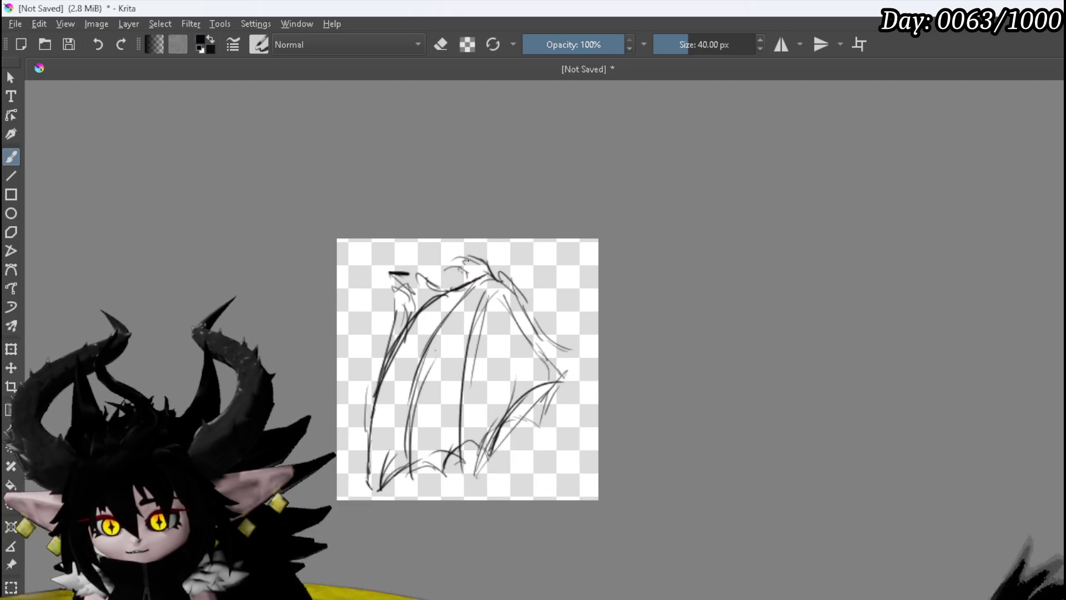
drag(503, 297, 508, 349)
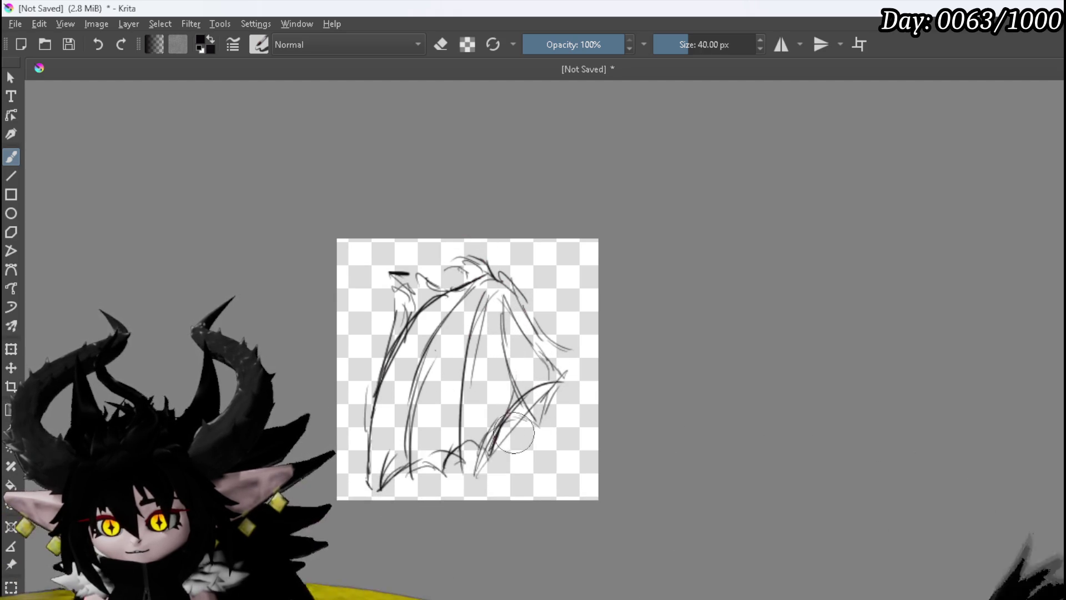
drag(509, 307, 530, 424)
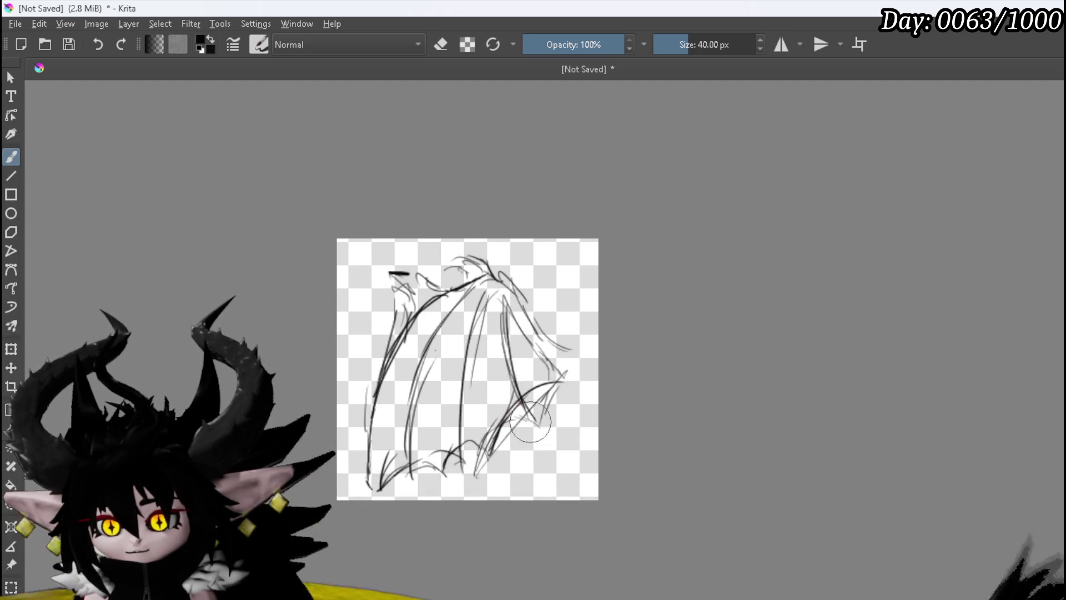
drag(482, 466, 541, 473)
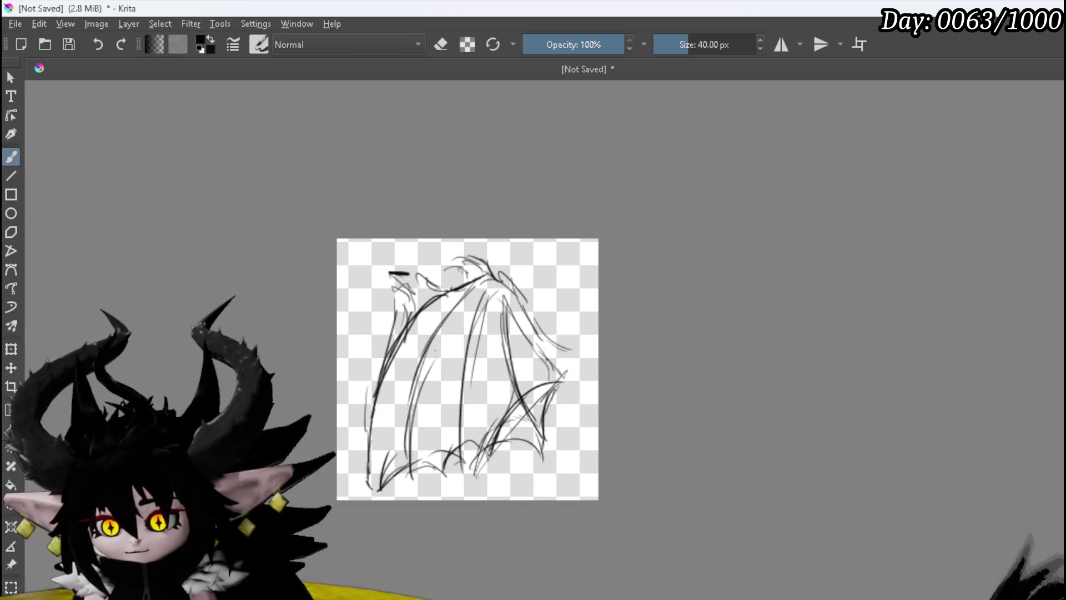
drag(548, 388, 577, 379)
drag(522, 317, 569, 367)
drag(530, 297, 576, 369)
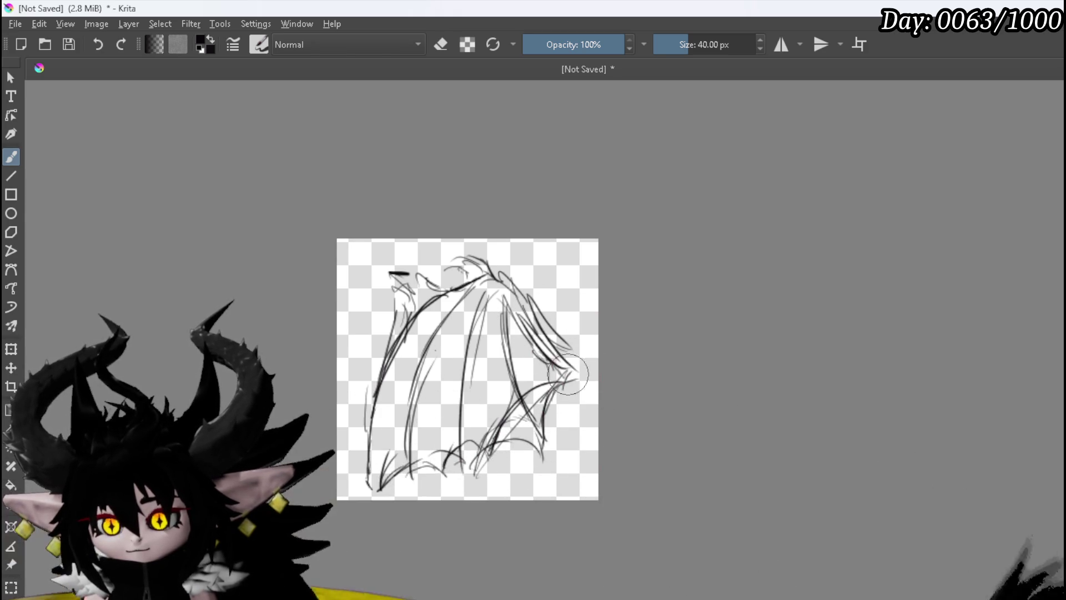
drag(383, 358, 375, 480)
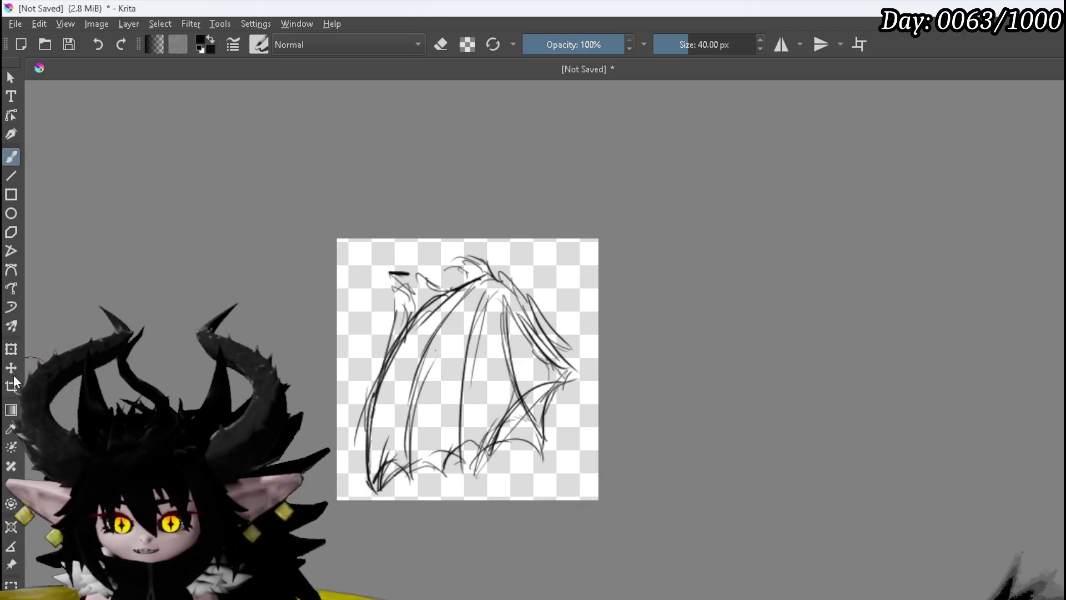
click(11, 349)
Step: Rotate the wing sketch counter-clockwise, move it up and centred, and apply the transform
mouse_move(374, 209)
mouse_down()
mouse_move(241, 273)
mouse_move(257, 243)
mouse_up()
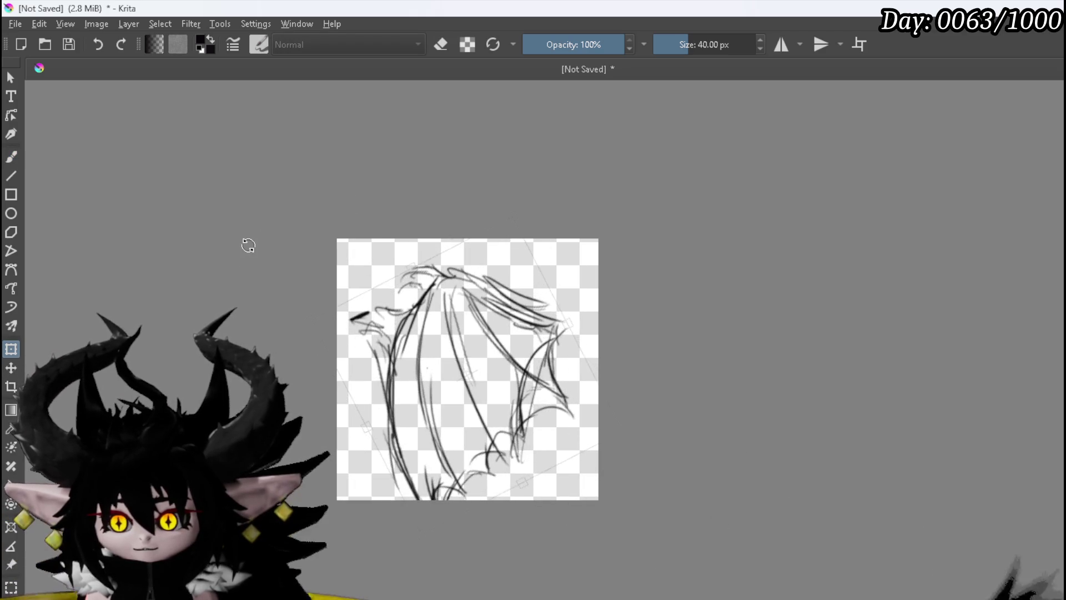
drag(438, 331, 433, 290)
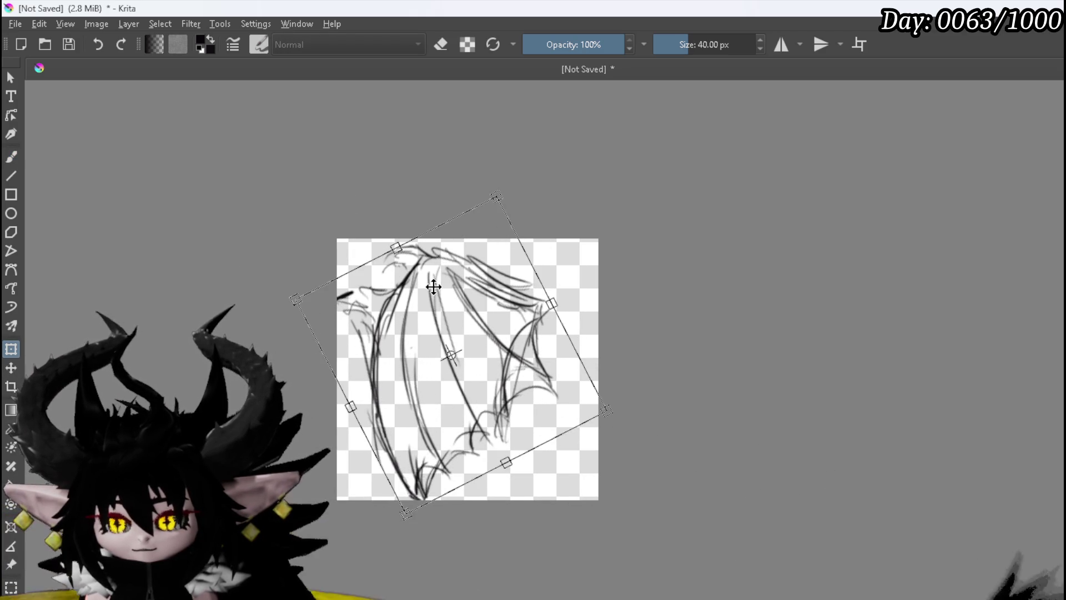
drag(438, 285, 448, 285)
key(Return)
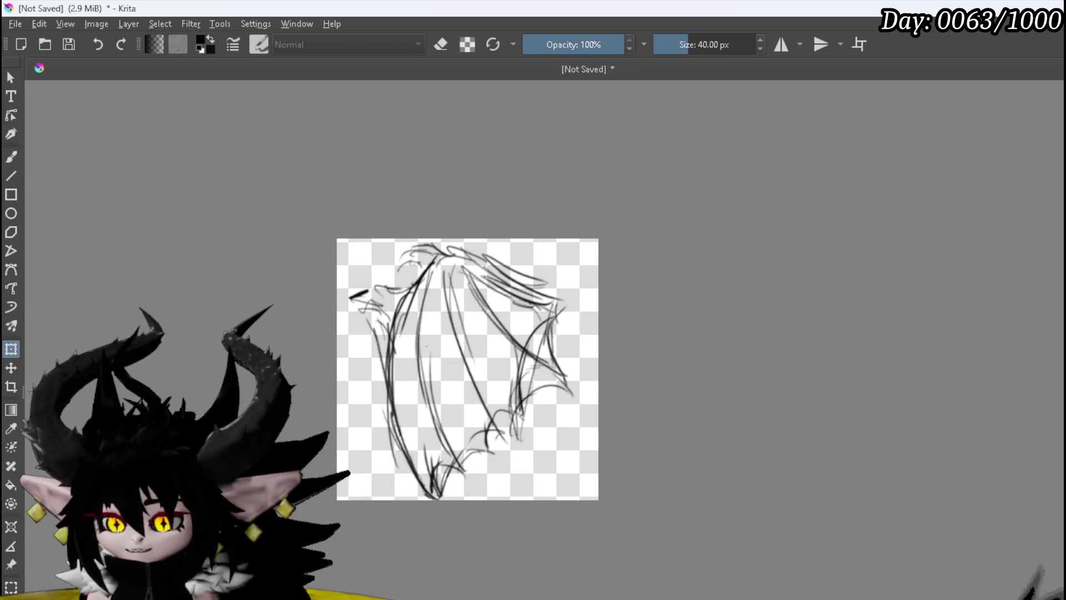
Step: Erase the stray sketch marks at the wing's upper left and lower left
key(e)
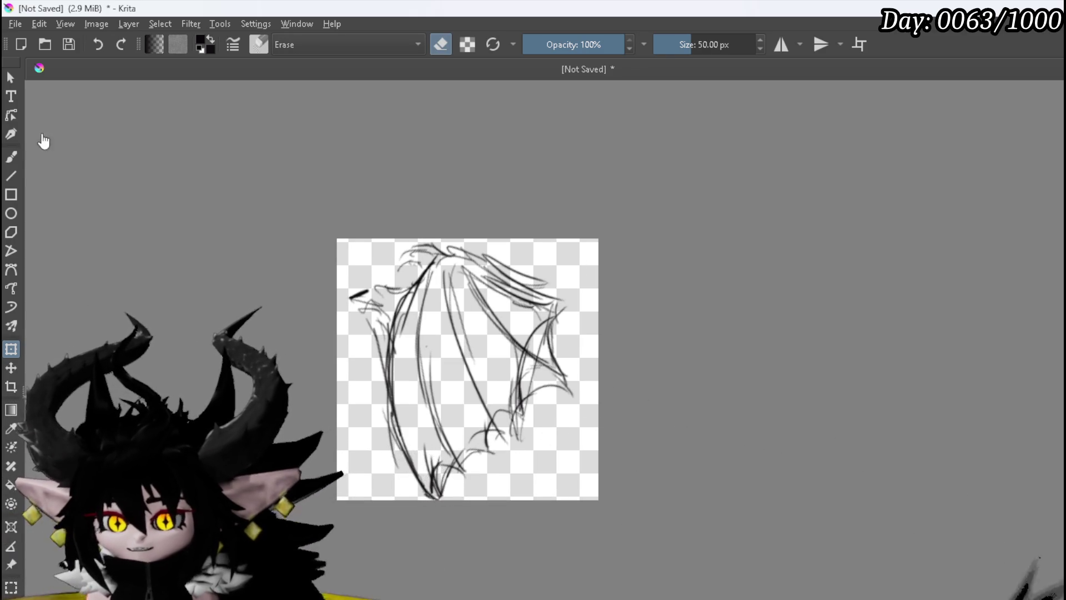
click(11, 156)
drag(350, 303, 381, 289)
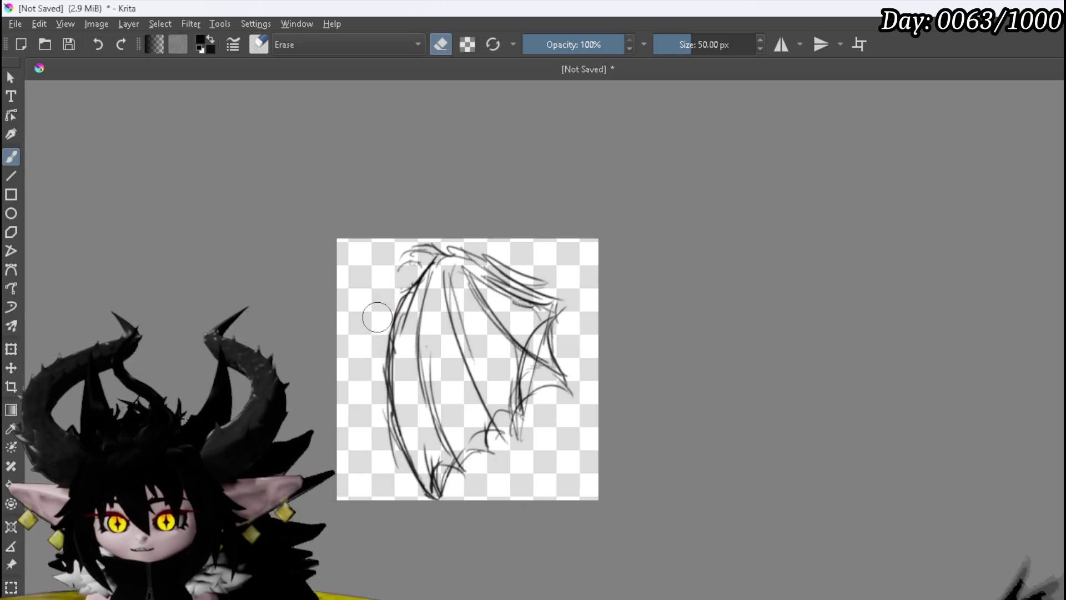
drag(383, 453, 426, 469)
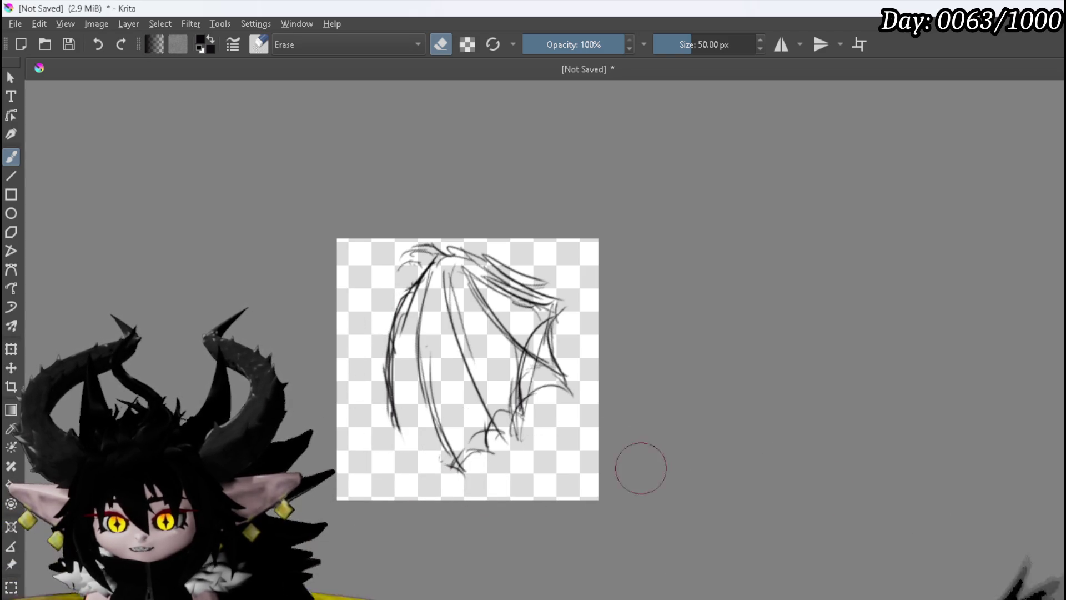
key(e)
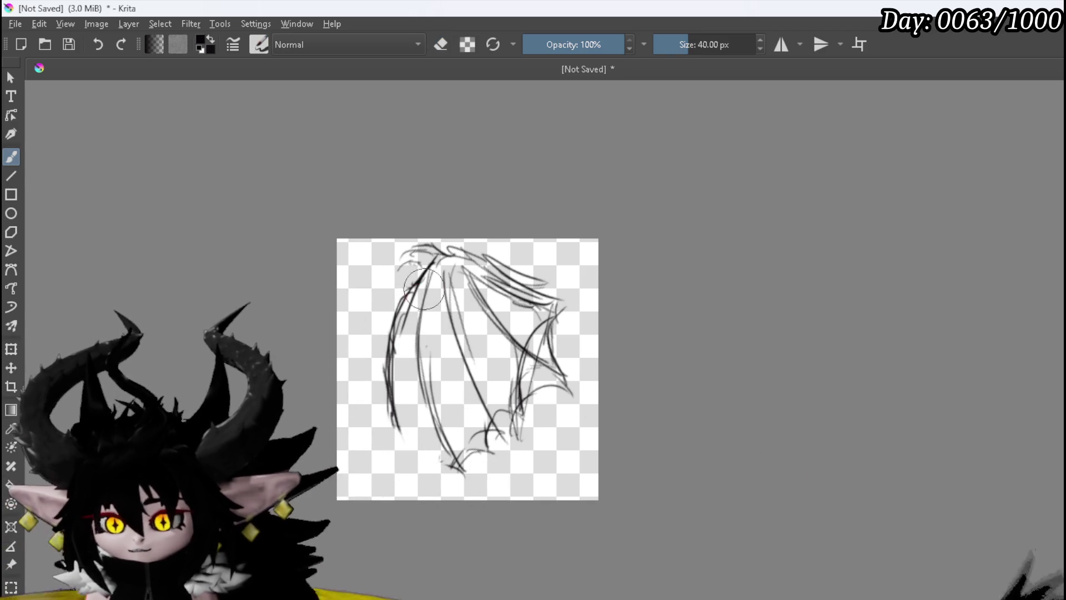
Step: Ink bold black strokes down the wing's left edge and across its lower left
drag(391, 349, 384, 430)
mouse_move(358, 489)
mouse_down()
mouse_move(395, 459)
mouse_move(461, 470)
mouse_up()
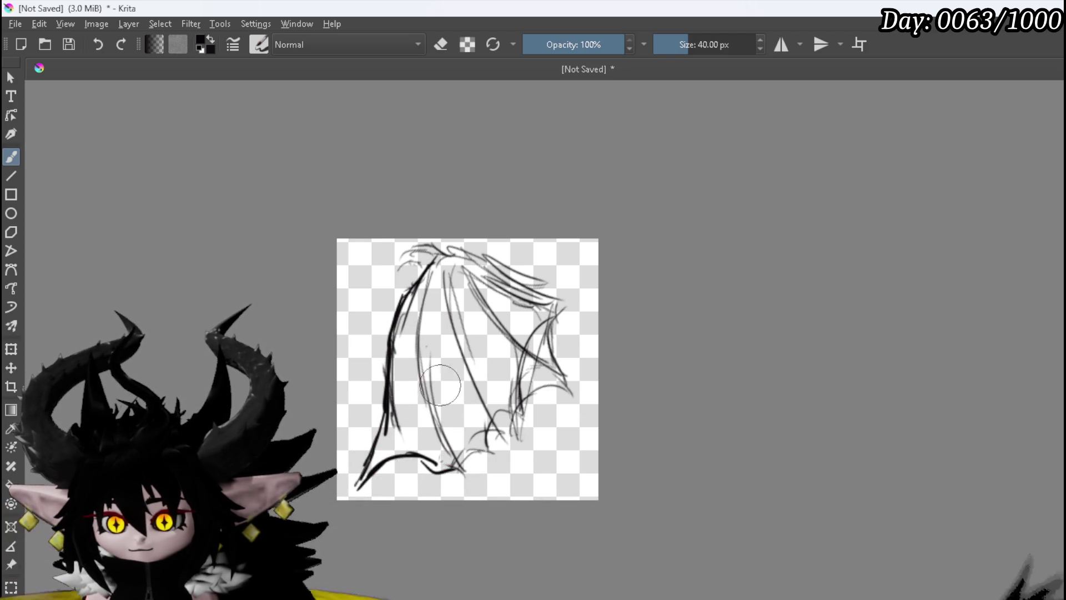
key(e)
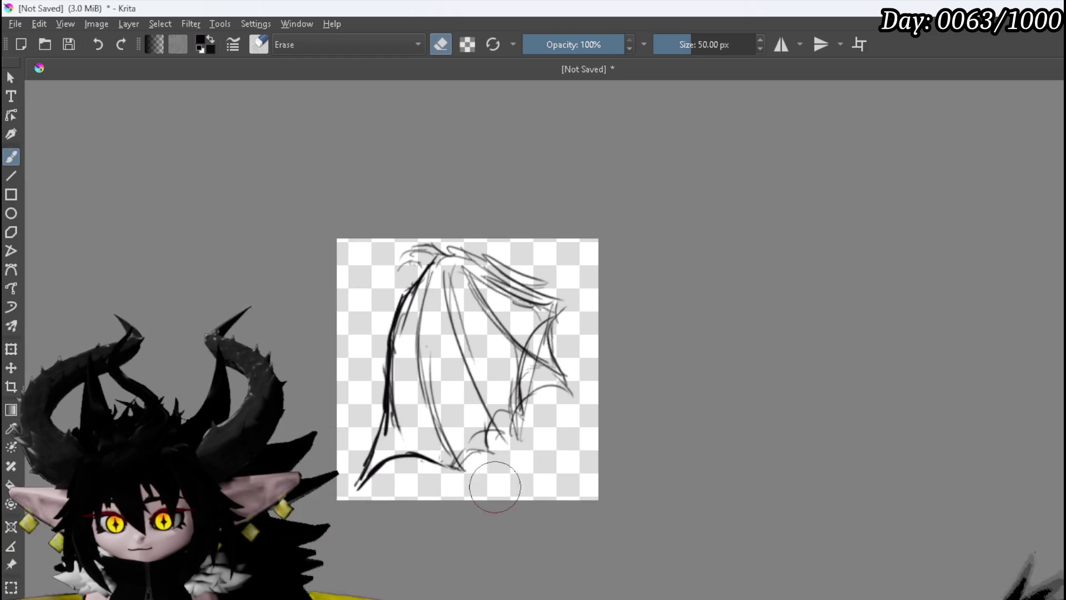
key(e)
drag(439, 271, 439, 276)
Step: Paint thick 40 px black strokes down the middle, the upper-right edge and the lower edge
mouse_move(428, 333)
mouse_down()
mouse_move(431, 462)
mouse_move(491, 457)
mouse_up()
mouse_move(464, 309)
mouse_down()
mouse_move(508, 457)
mouse_move(535, 394)
mouse_up()
drag(517, 299, 555, 321)
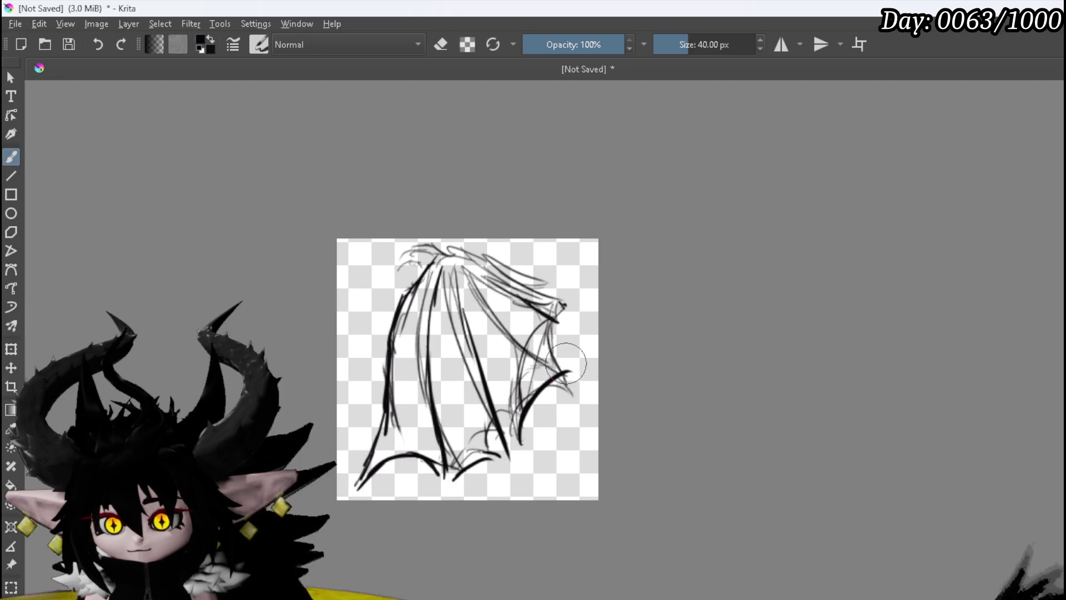
mouse_move(571, 327)
mouse_down()
mouse_move(557, 323)
mouse_move(582, 271)
mouse_up()
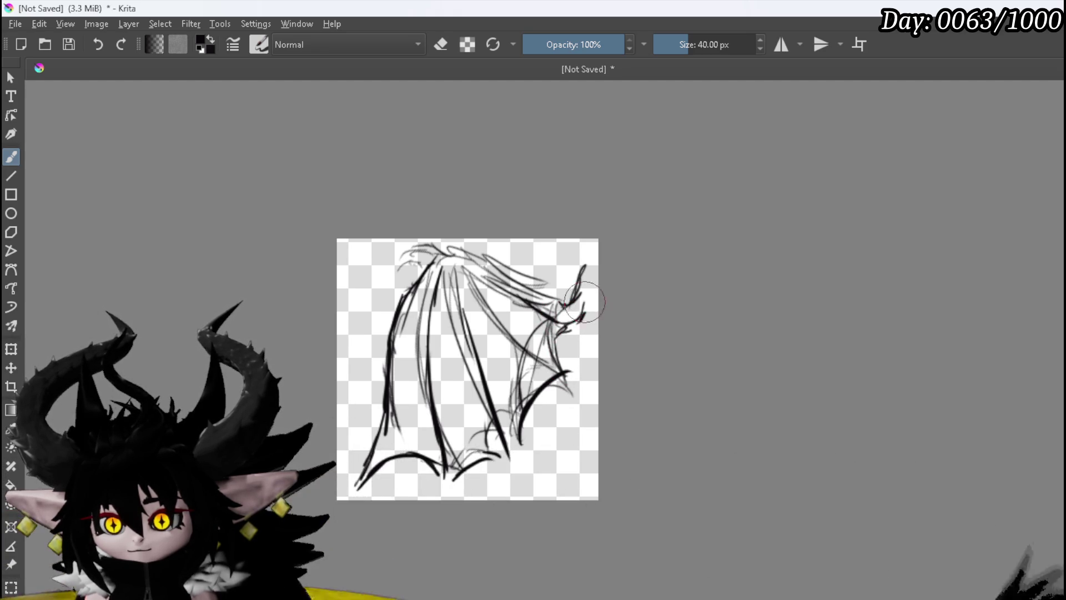
drag(457, 261, 453, 256)
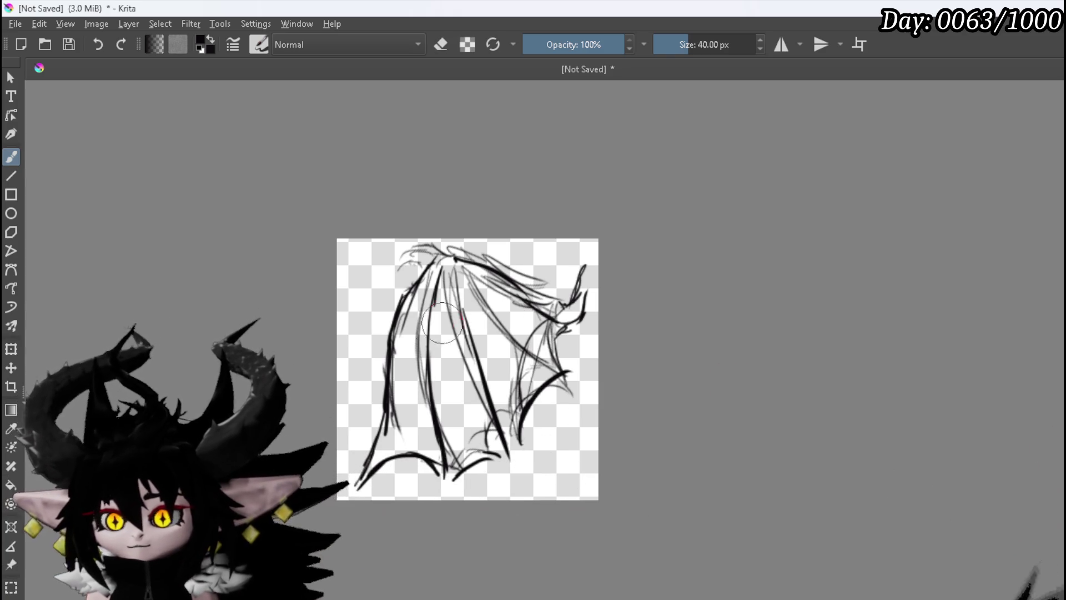
mouse_move(441, 265)
mouse_down()
mouse_move(417, 308)
mouse_move(388, 435)
mouse_move(357, 486)
mouse_up()
mouse_move(406, 440)
mouse_down()
mouse_move(438, 447)
mouse_move(437, 472)
mouse_up()
Step: Fill the wing's left part, upper-right gaps and tip area with solid black
mouse_move(416, 425)
mouse_down()
mouse_move(392, 429)
mouse_move(429, 297)
mouse_move(472, 276)
mouse_move(428, 357)
mouse_move(465, 453)
mouse_move(502, 449)
mouse_move(515, 430)
mouse_move(489, 366)
mouse_up()
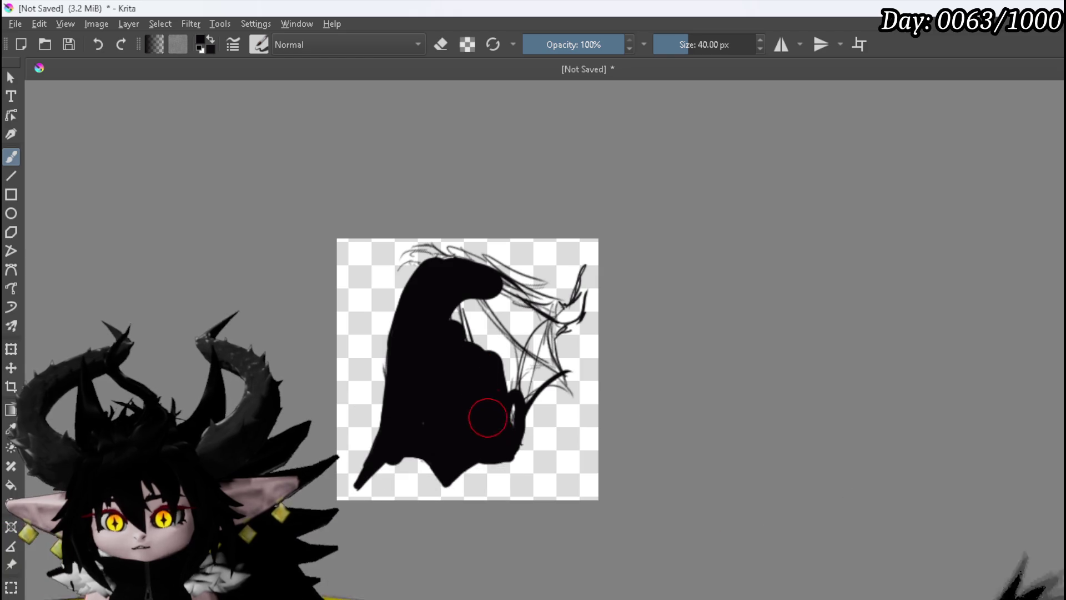
drag(488, 418, 443, 318)
mouse_move(423, 433)
mouse_down()
mouse_move(496, 287)
mouse_move(585, 300)
mouse_move(550, 320)
mouse_move(516, 308)
mouse_move(557, 324)
mouse_move(556, 366)
mouse_up()
mouse_move(573, 302)
mouse_down()
mouse_move(552, 362)
mouse_move(533, 371)
mouse_move(540, 352)
mouse_move(525, 321)
mouse_move(485, 326)
mouse_move(405, 260)
mouse_up()
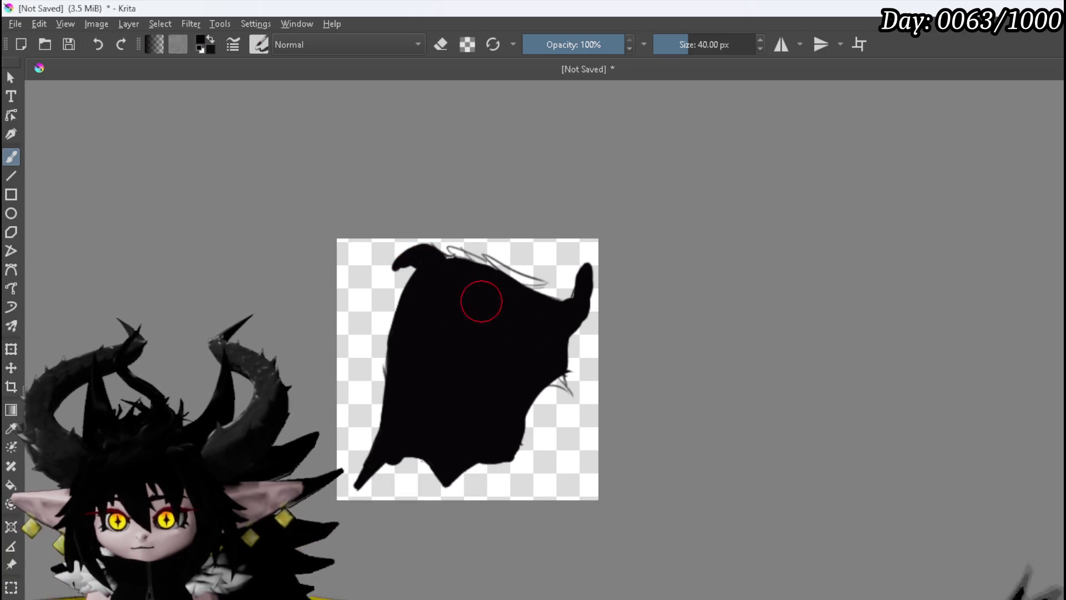
Step: Erase a bit under the top-left curl, then make white the painting colour
key(e)
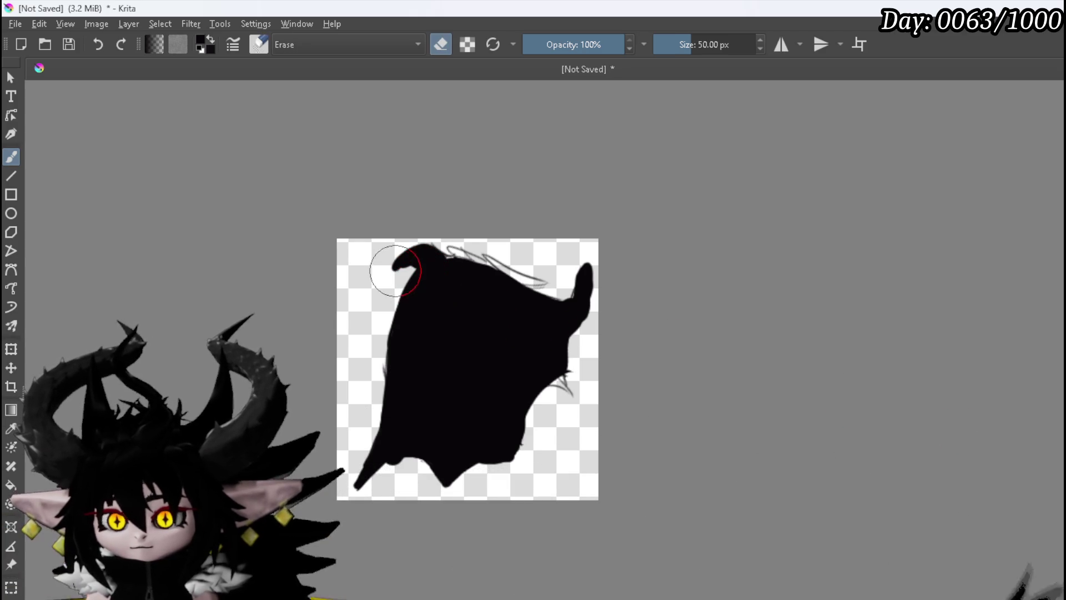
click(411, 263)
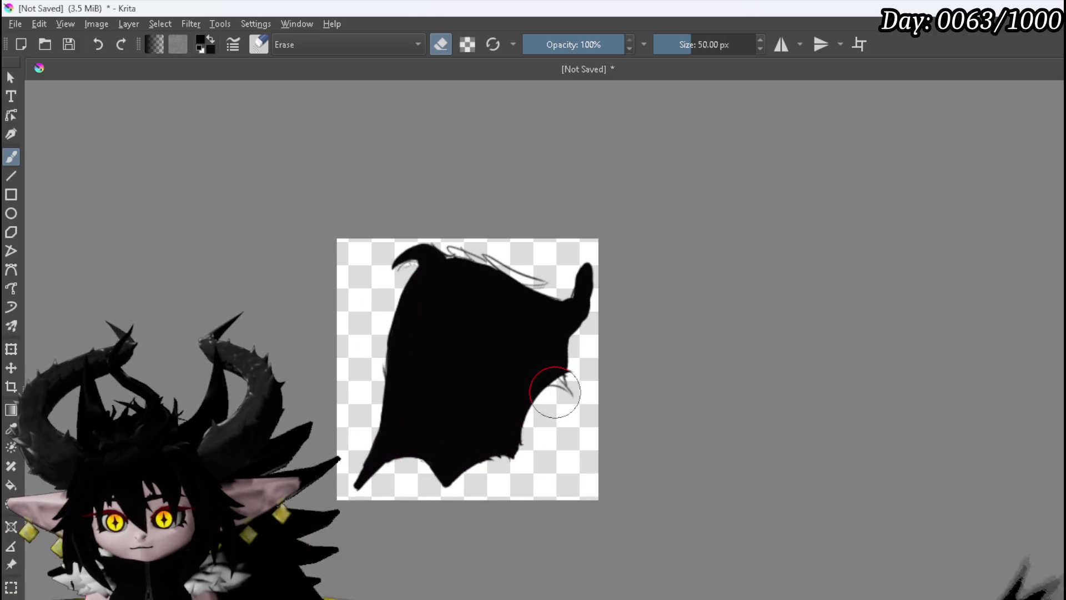
key(x)
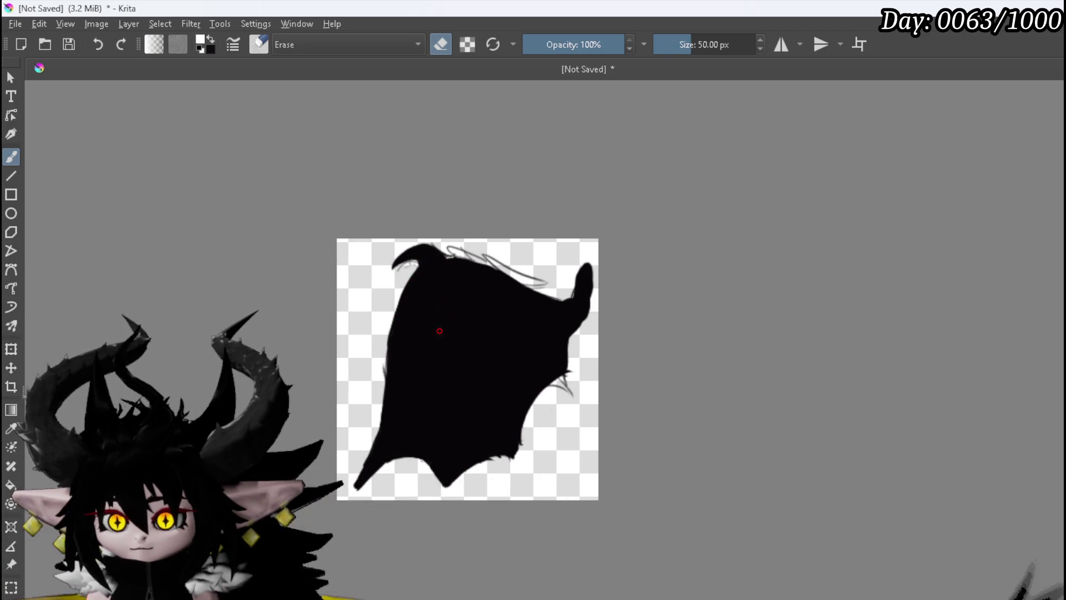
key(e)
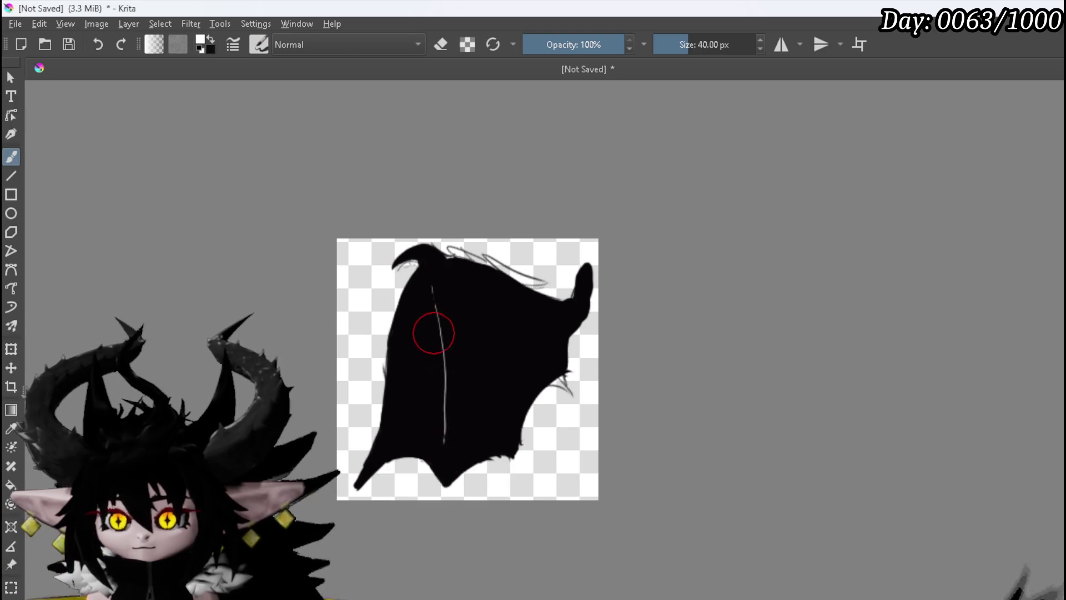
Step: Draw thin white rib lines along the wing's left side, undoing two rejected centre strokes
drag(443, 438, 431, 309)
key(ctrl+z)
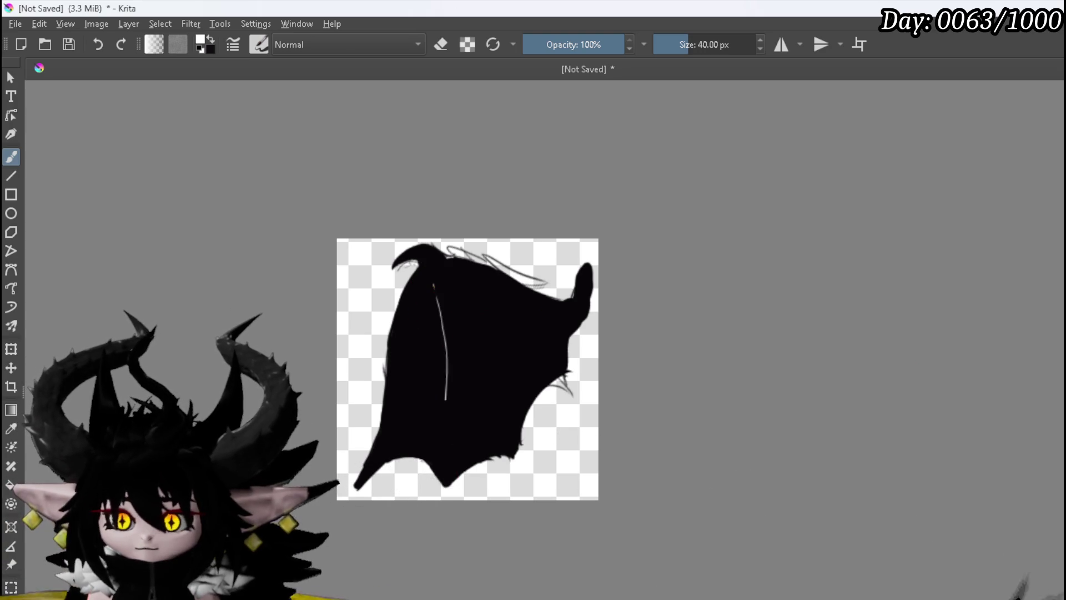
key(ctrl+shift+z)
key(ctrl+z)
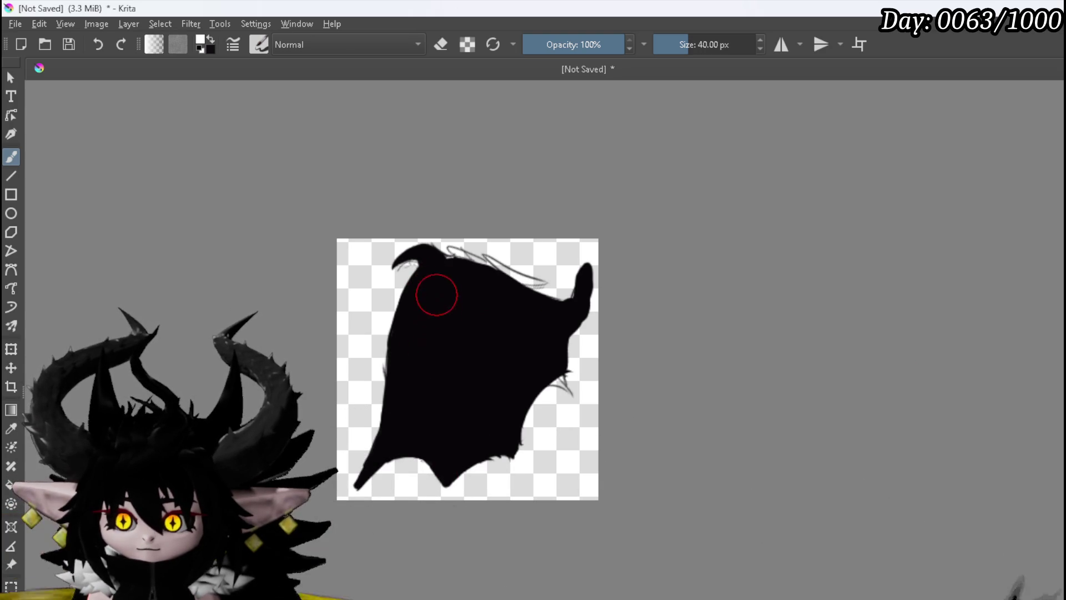
drag(433, 457, 429, 295)
key(ctrl+z)
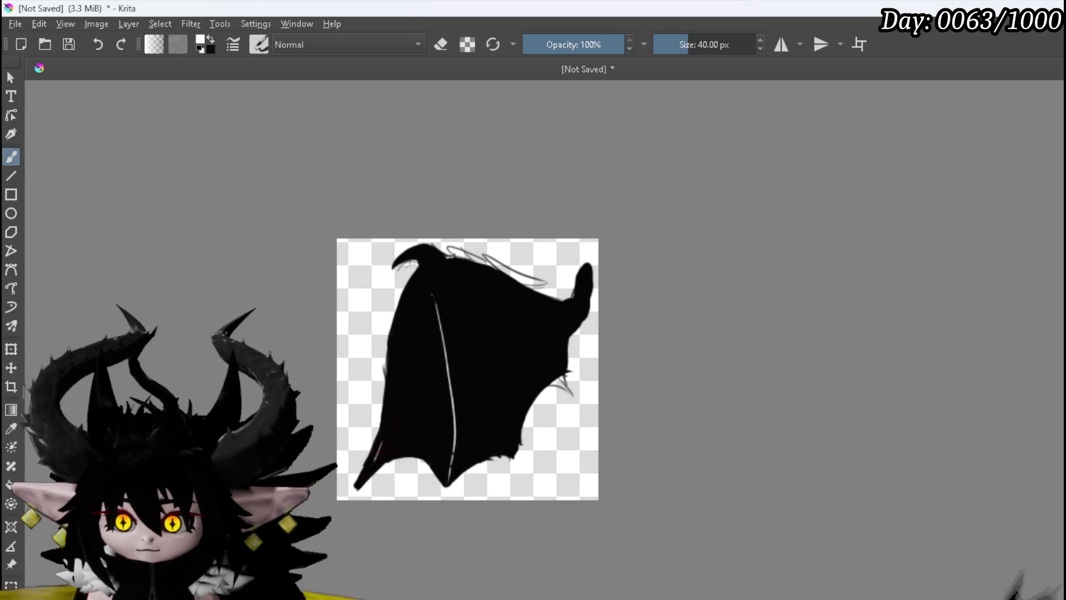
mouse_move(405, 310)
mouse_down()
mouse_move(405, 388)
mouse_move(395, 364)
mouse_up()
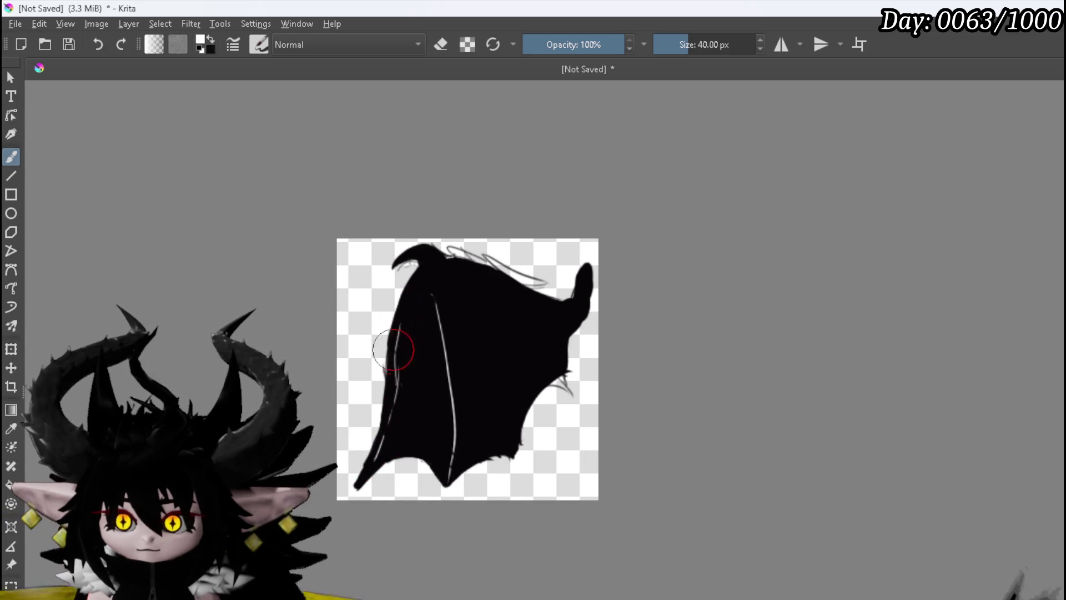
drag(404, 323, 400, 364)
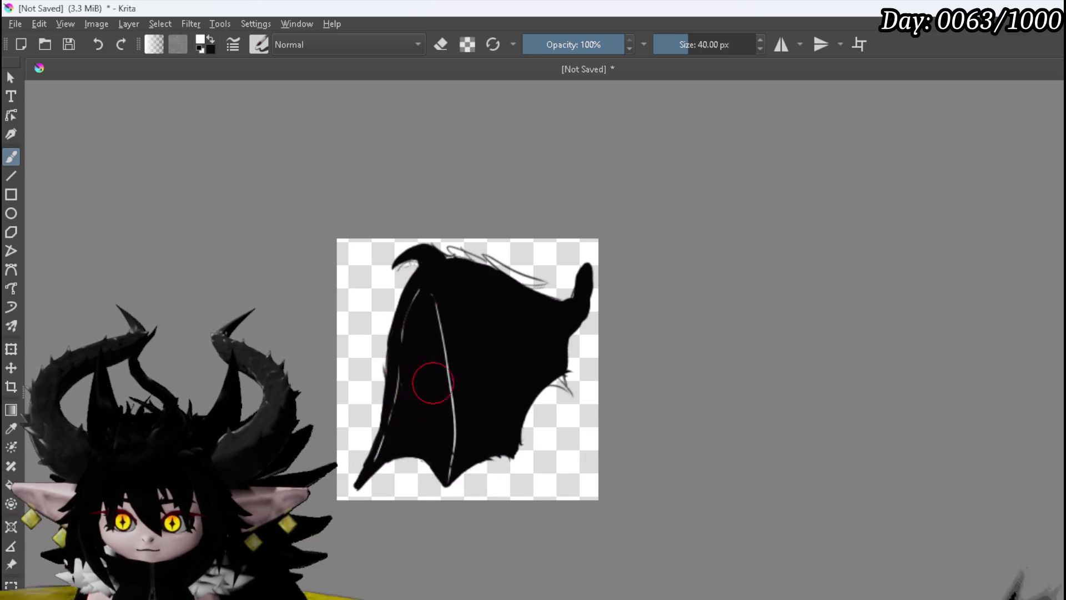
Step: Add white ribs fanning toward the wing's bottom edge, right side and upper-left edge
drag(452, 290, 508, 405)
ctrl+click(454, 315)
key(ctrl+z)
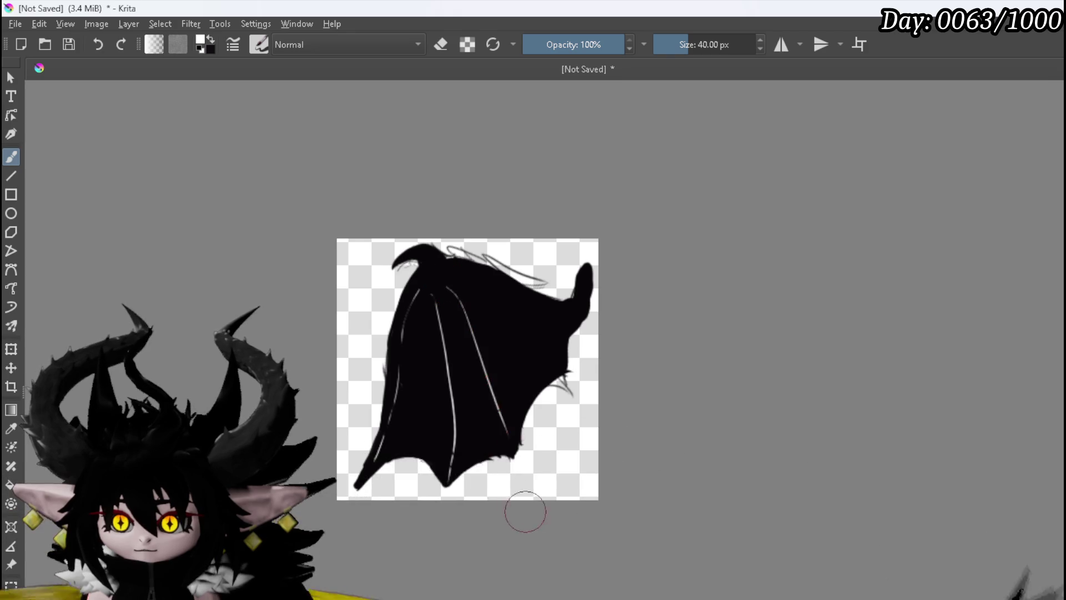
drag(447, 288, 510, 440)
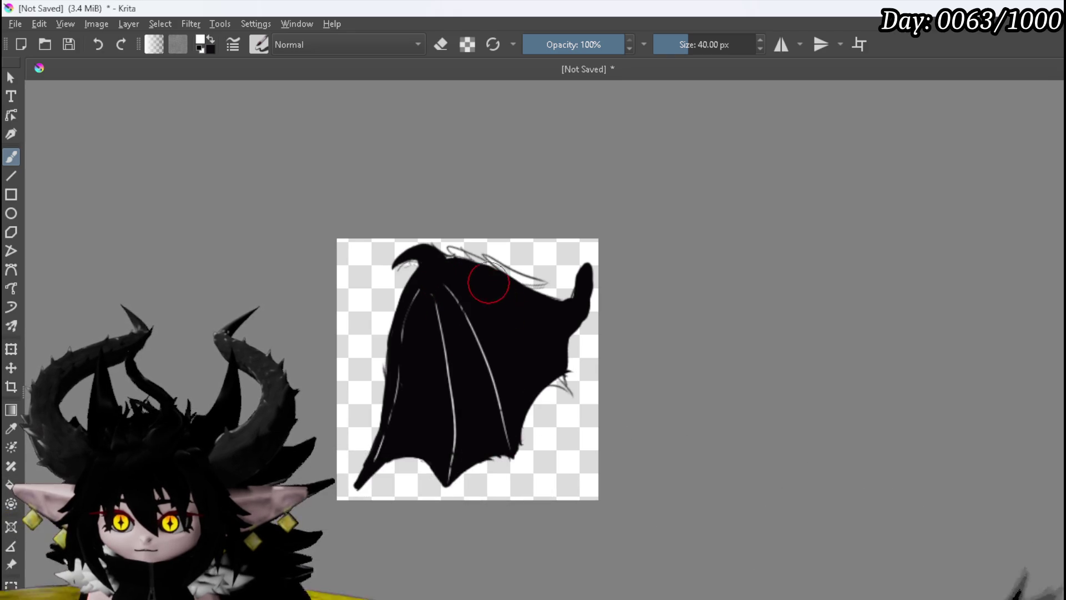
drag(462, 278, 550, 350)
mouse_move(416, 252)
mouse_down()
mouse_move(421, 309)
mouse_move(401, 348)
mouse_move(414, 306)
mouse_up()
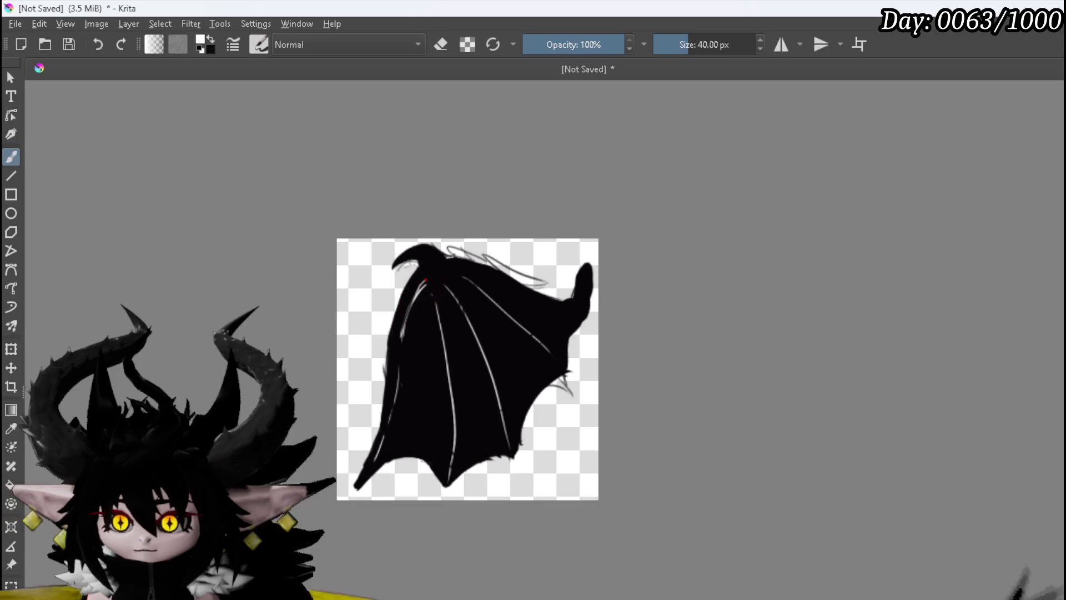
key(ctrl+t)
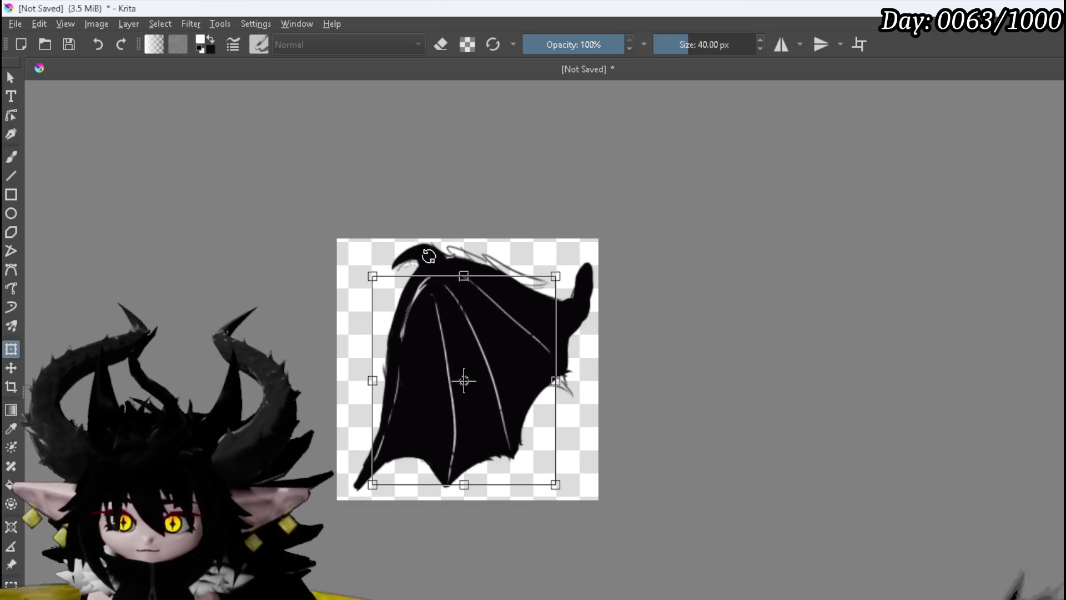
Step: Cancel the transform, return to the Freehand Brush and hide the grey sketch lines
key(Return)
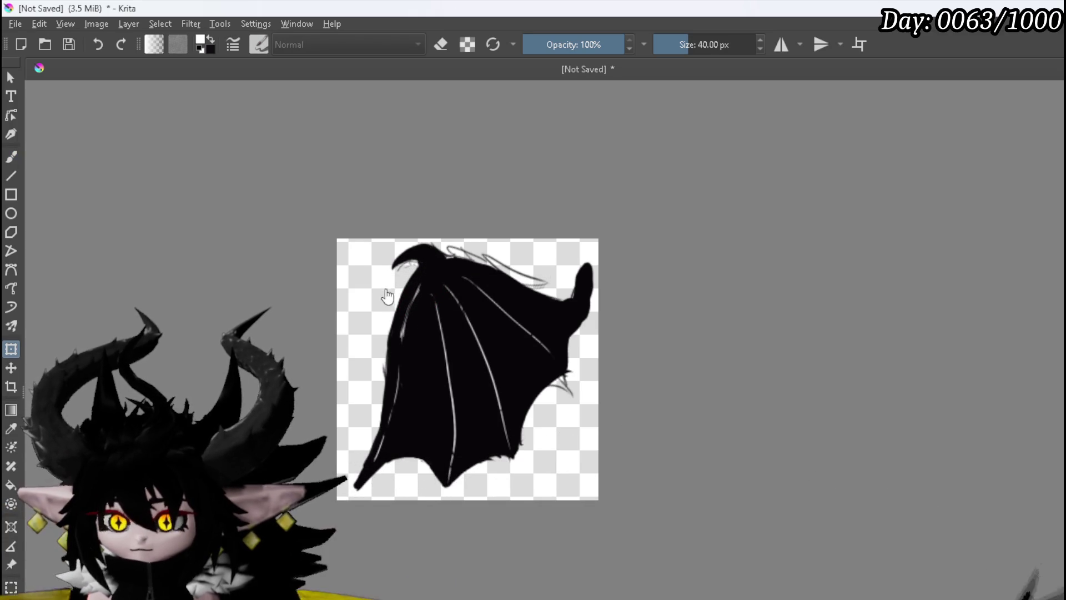
click(11, 157)
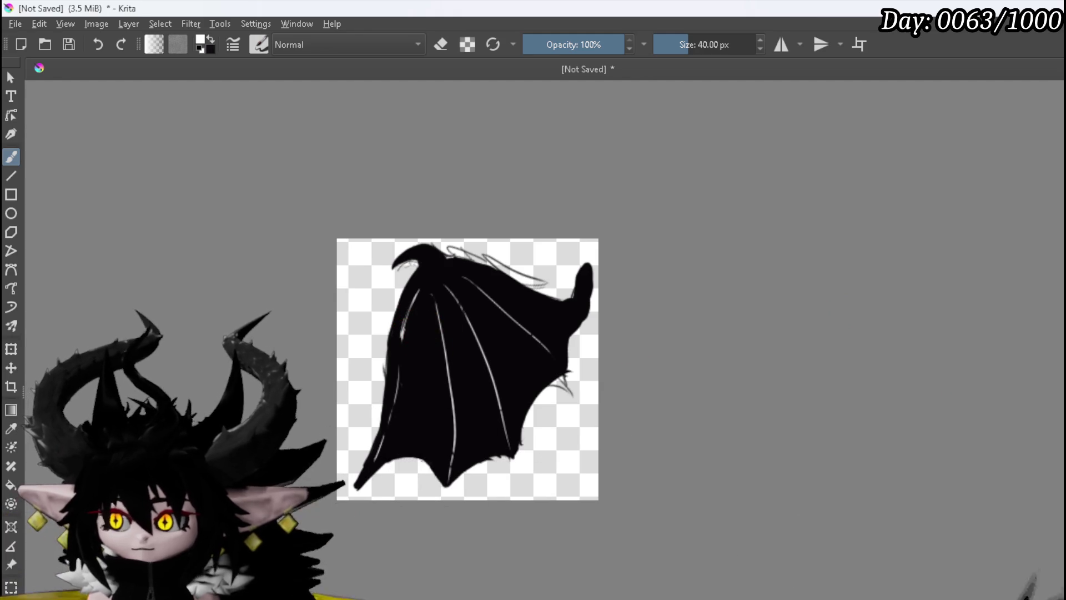
key(ctrl+z)
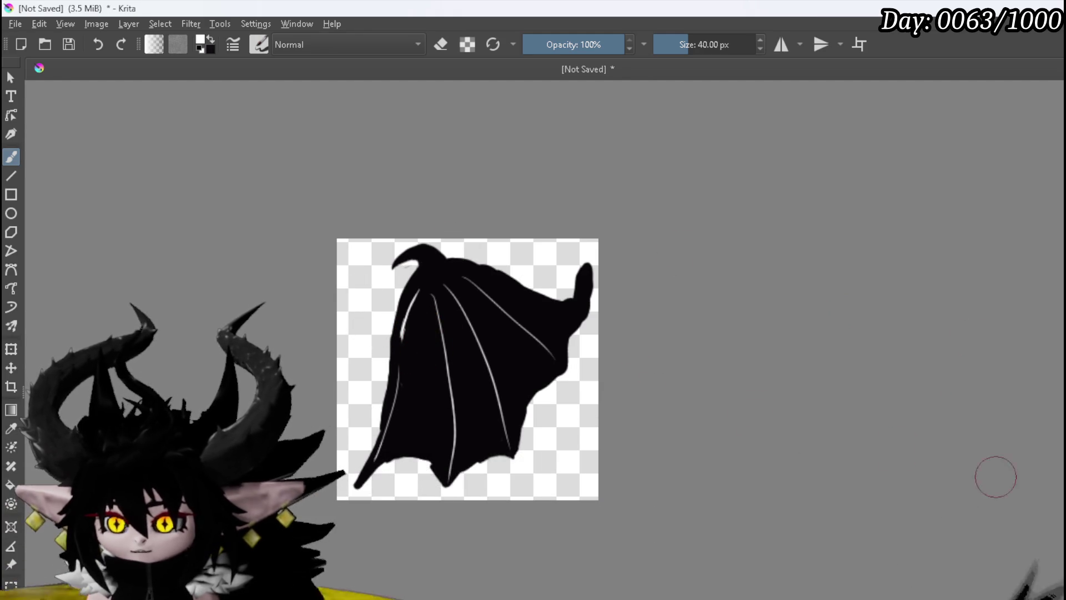
Step: Switch the foreground back to black and smooth the wing's left edge with black strokes
key(e)
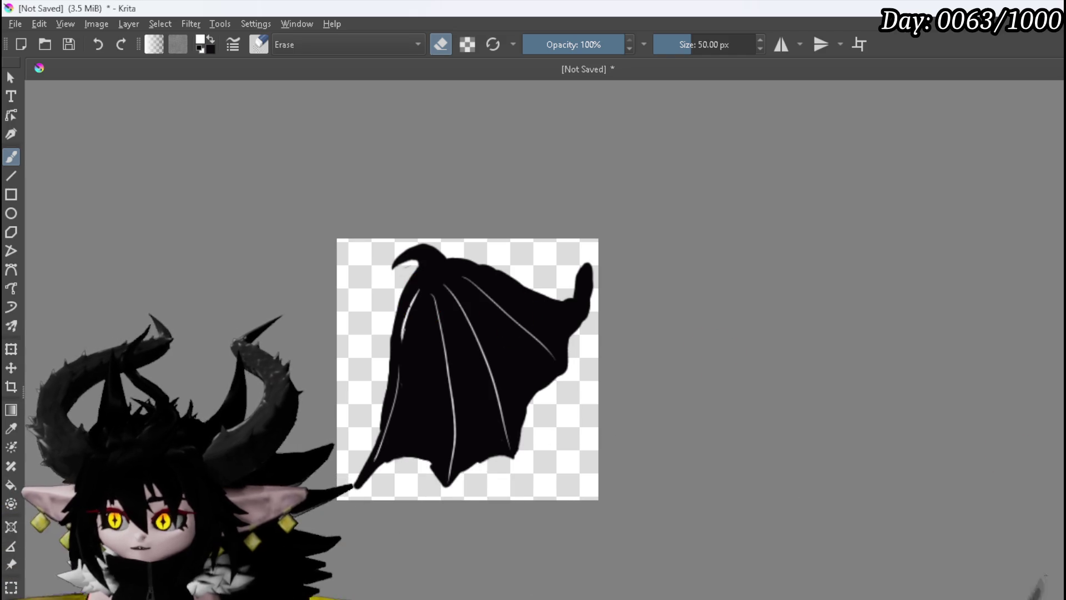
key(e)
drag(393, 433, 389, 450)
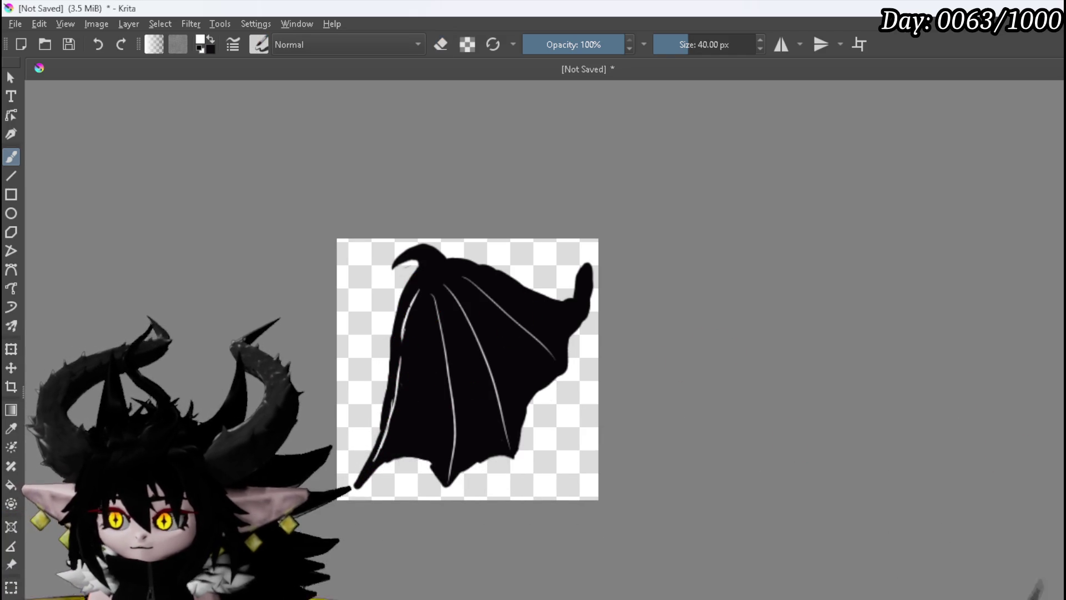
key(x)
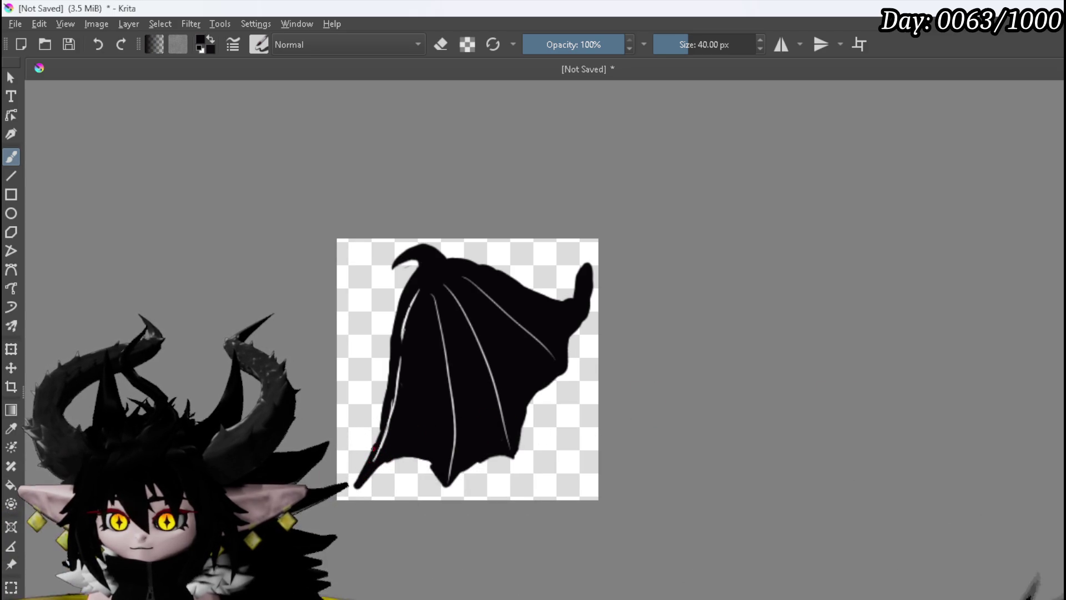
drag(383, 398, 406, 288)
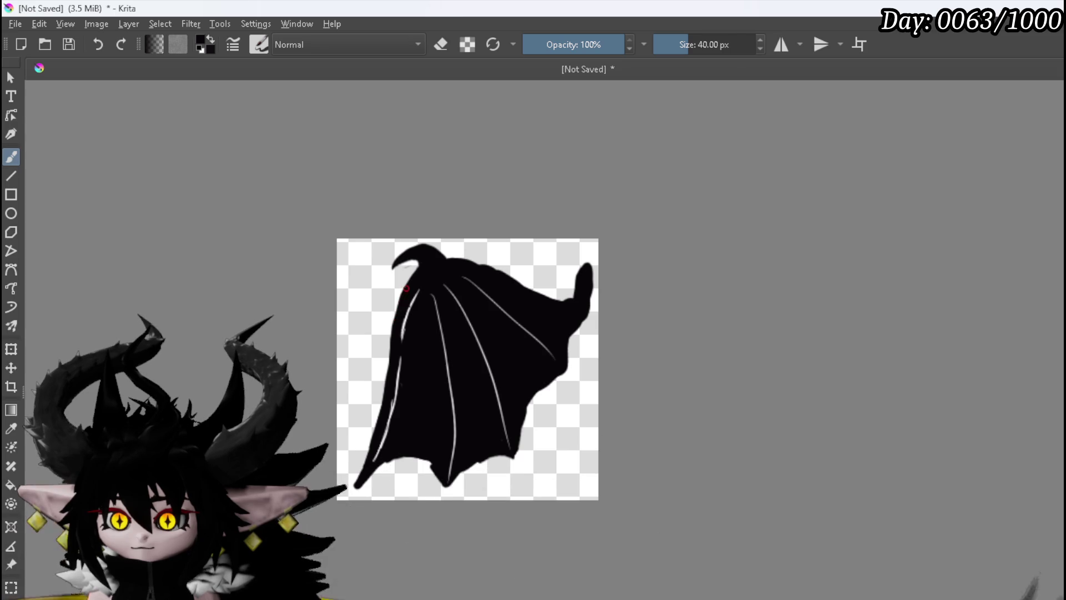
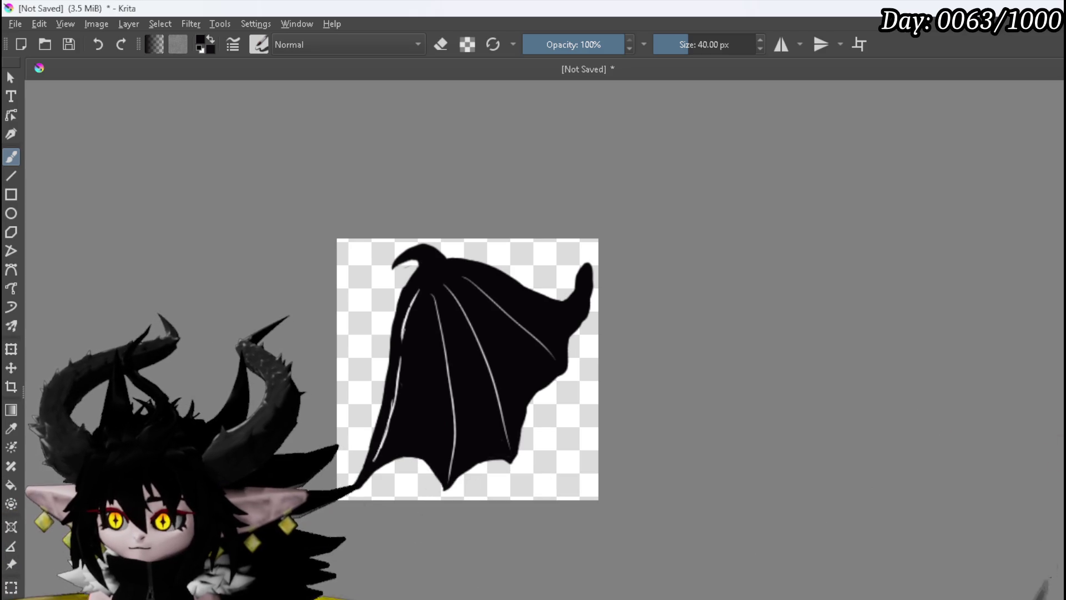
Step: Erase a stray bit along the black wing's lower-left edge, then return to normal painting
key(e)
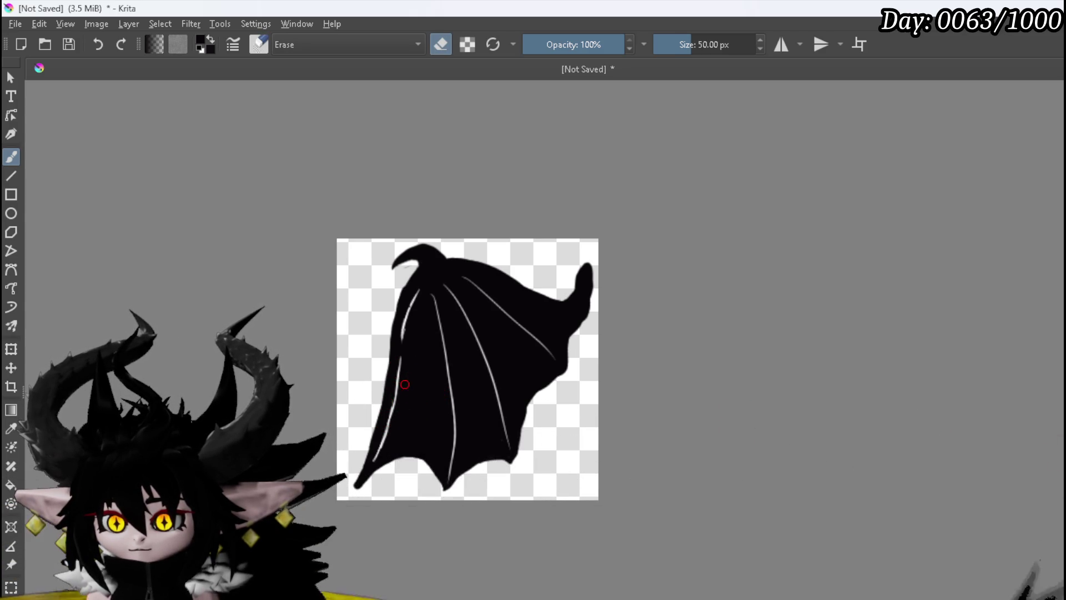
drag(405, 385, 388, 409)
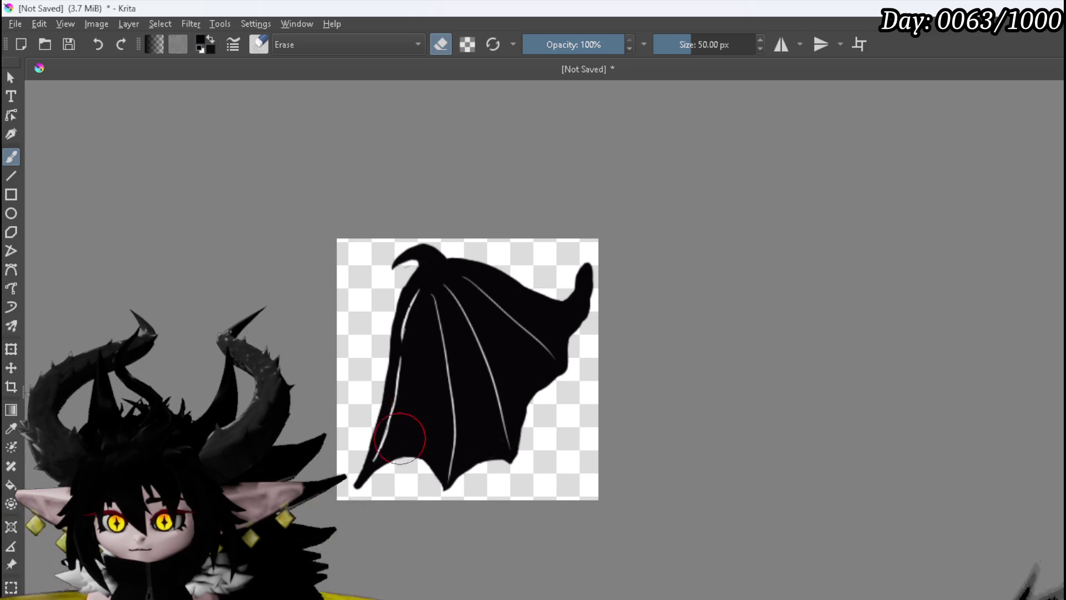
key(e)
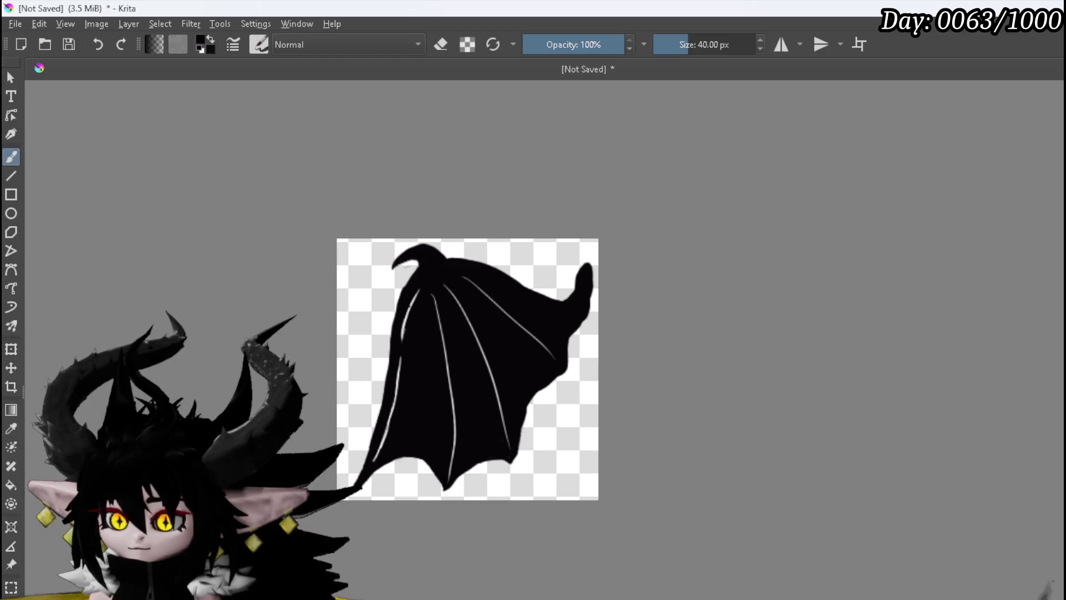
Step: Scale the wing down from its top-left corner, nudge it up-left, and make white the brush colour
click(11, 348)
drag(345, 239, 362, 254)
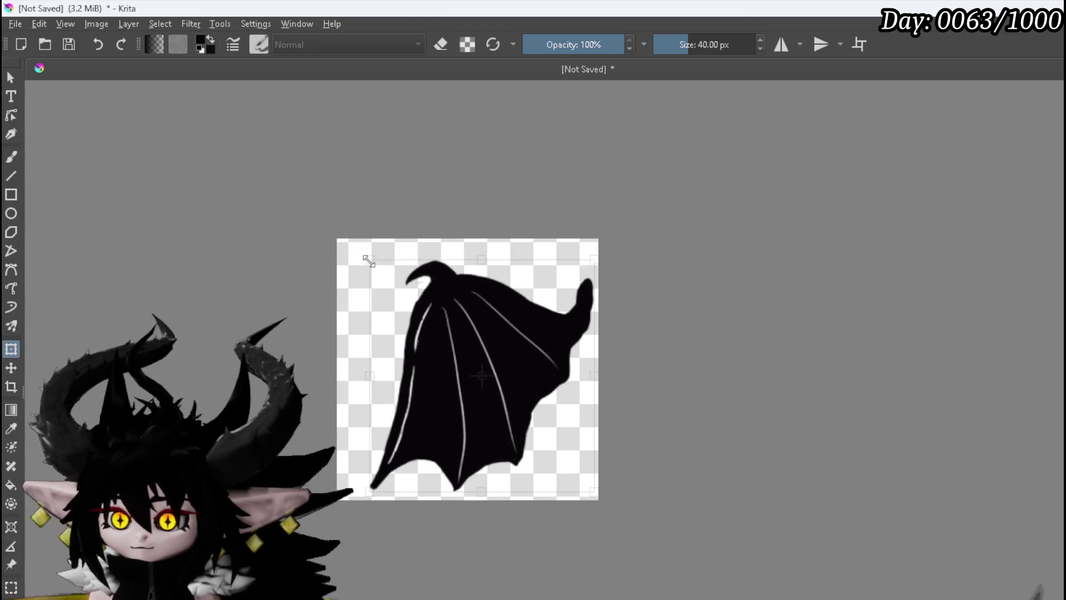
drag(436, 298, 421, 293)
key(Return)
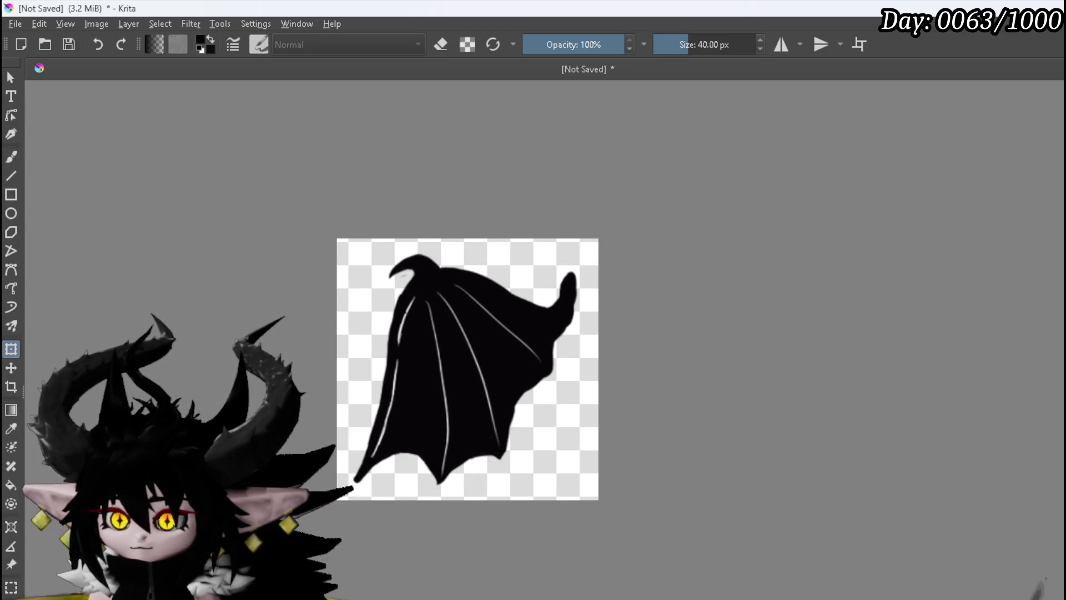
key(x)
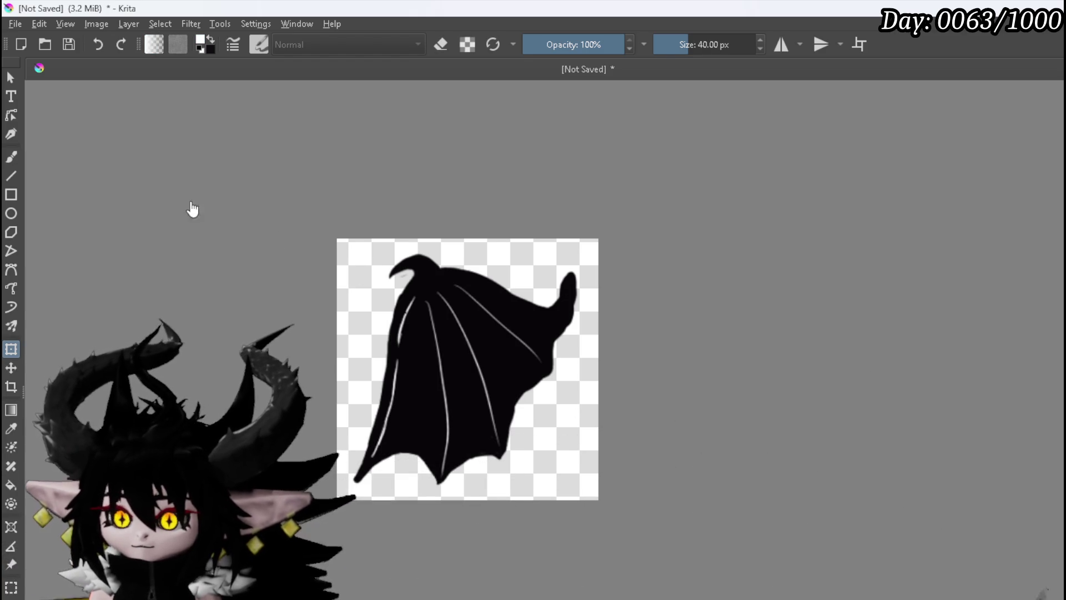
click(12, 155)
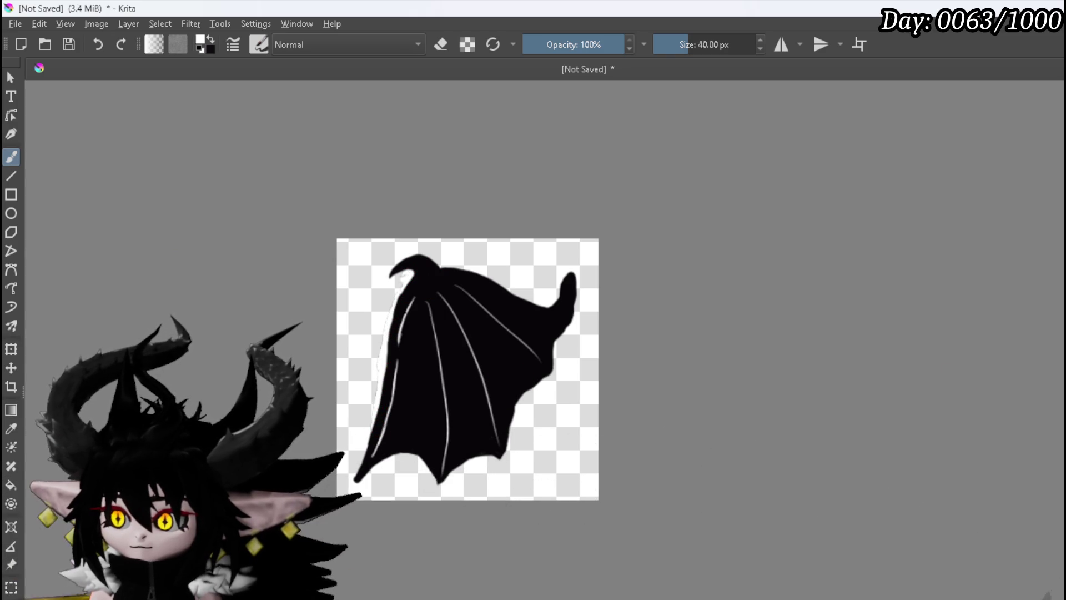
Step: Show a light-blue background and paint a white outline along the wing's bottom, right and top edges
key(shift+BackSpace)
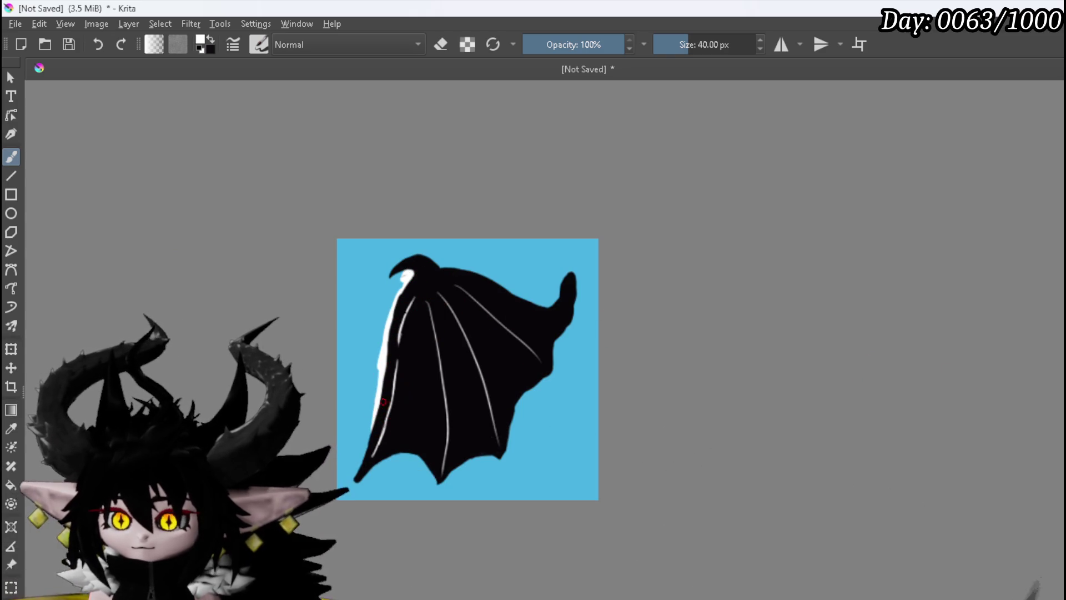
drag(365, 456, 355, 478)
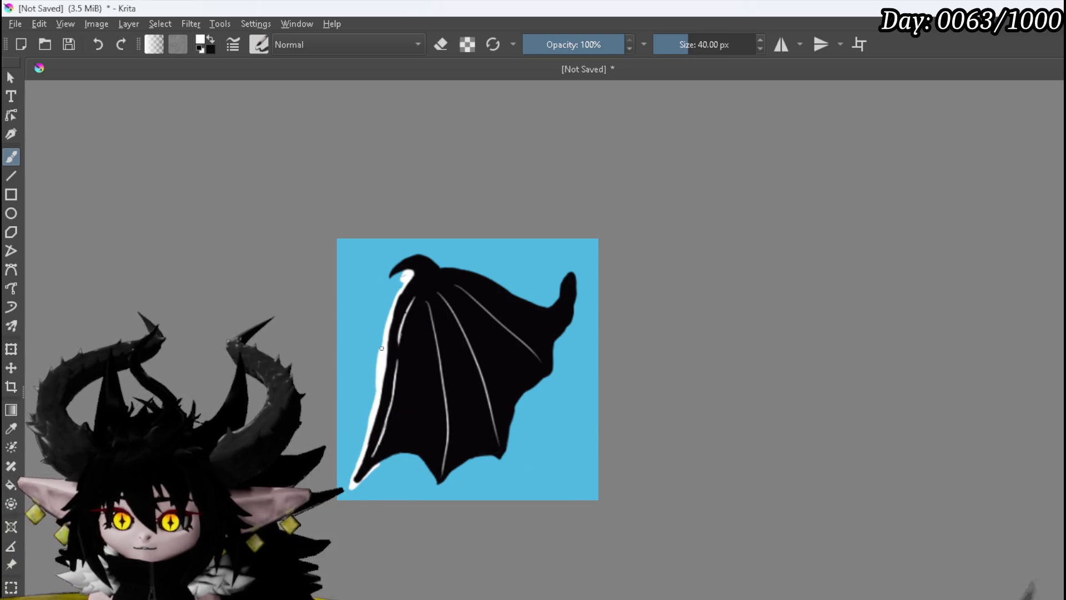
key(ctrl+z)
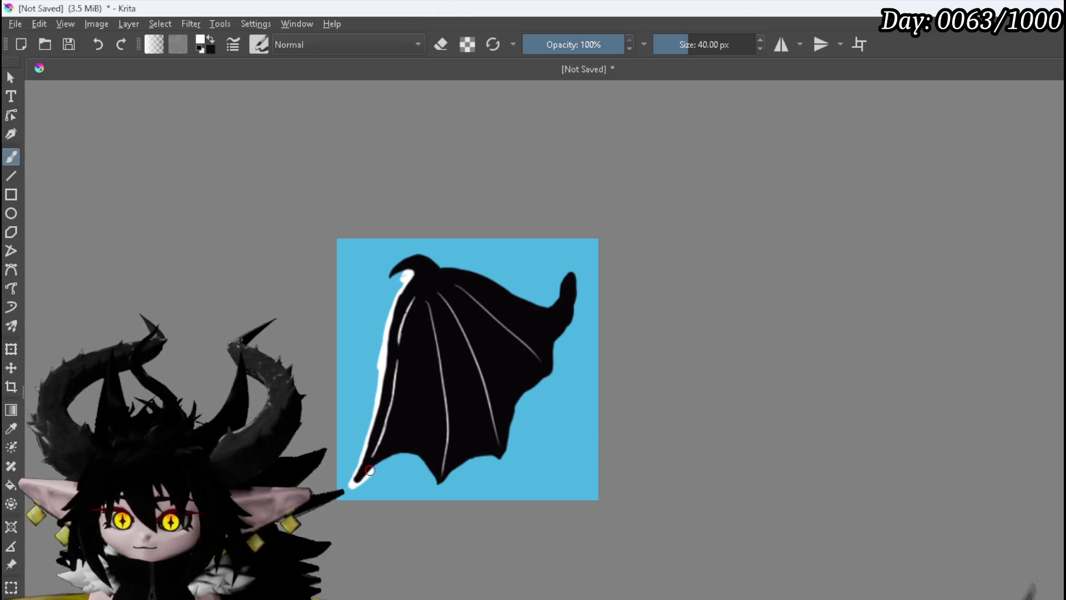
mouse_move(414, 453)
mouse_down()
mouse_move(453, 470)
mouse_move(513, 421)
mouse_up()
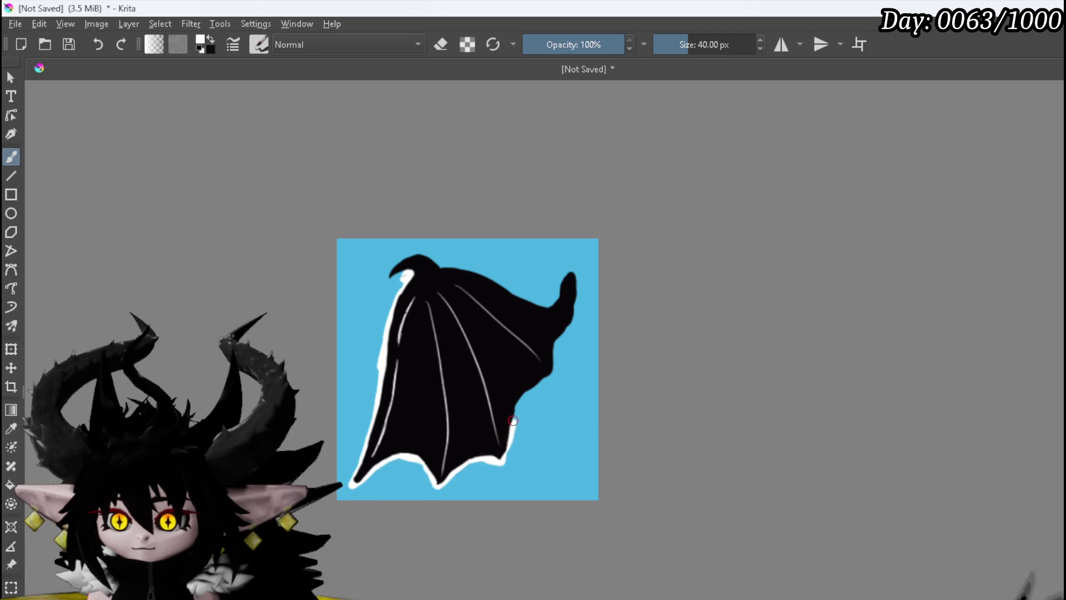
drag(551, 367, 556, 348)
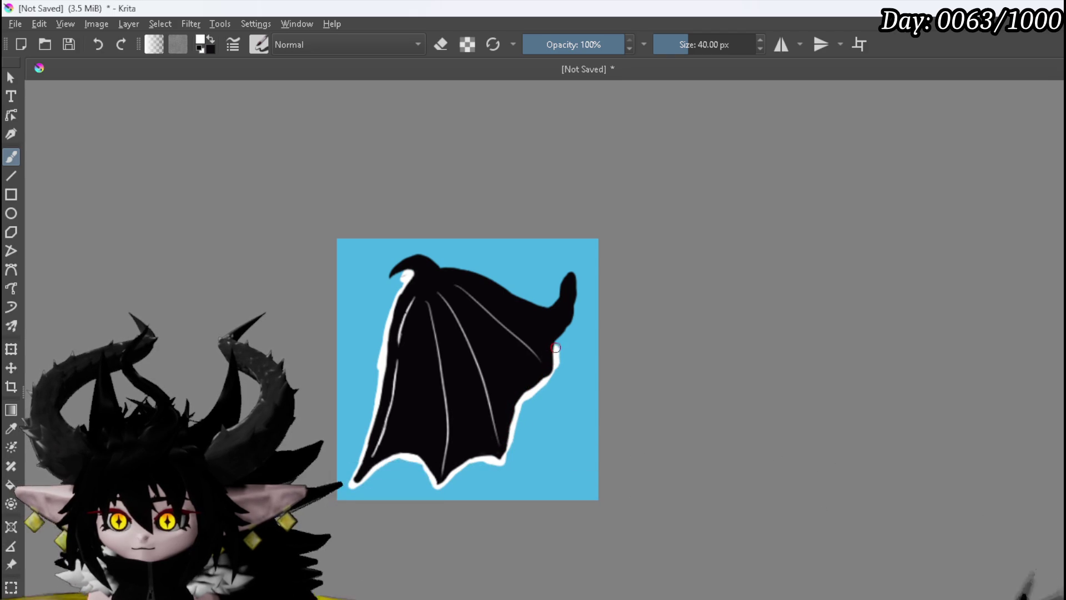
drag(576, 288, 577, 273)
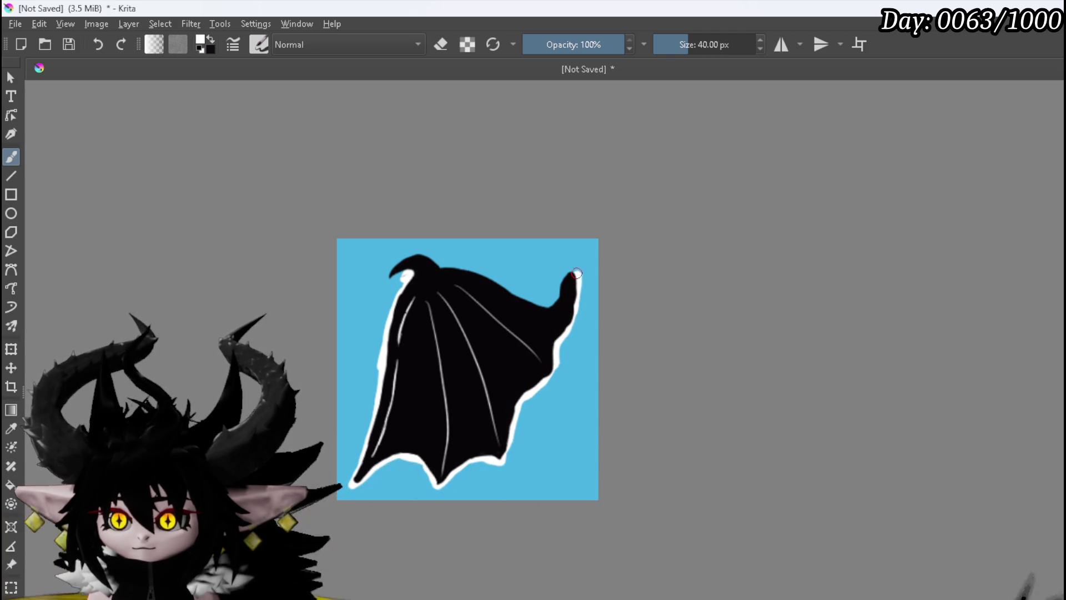
drag(543, 306, 519, 301)
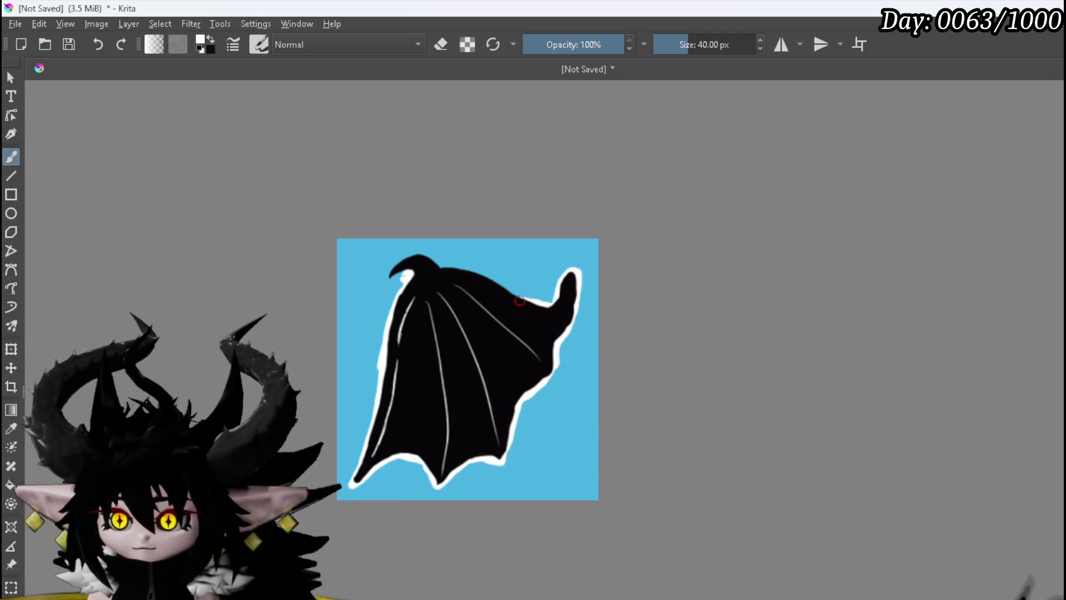
drag(458, 268, 405, 260)
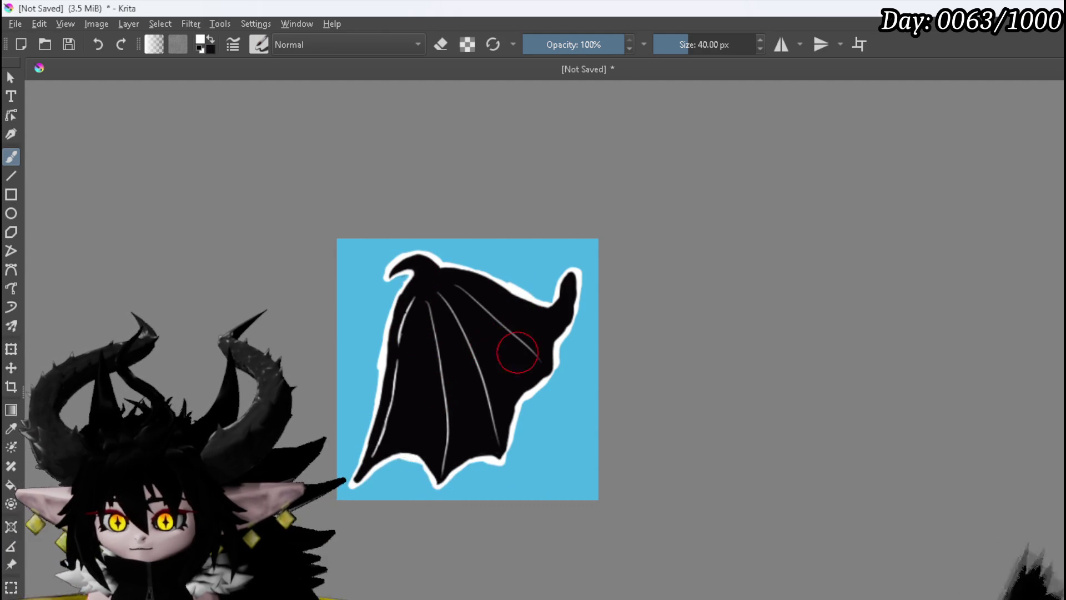
key(e)
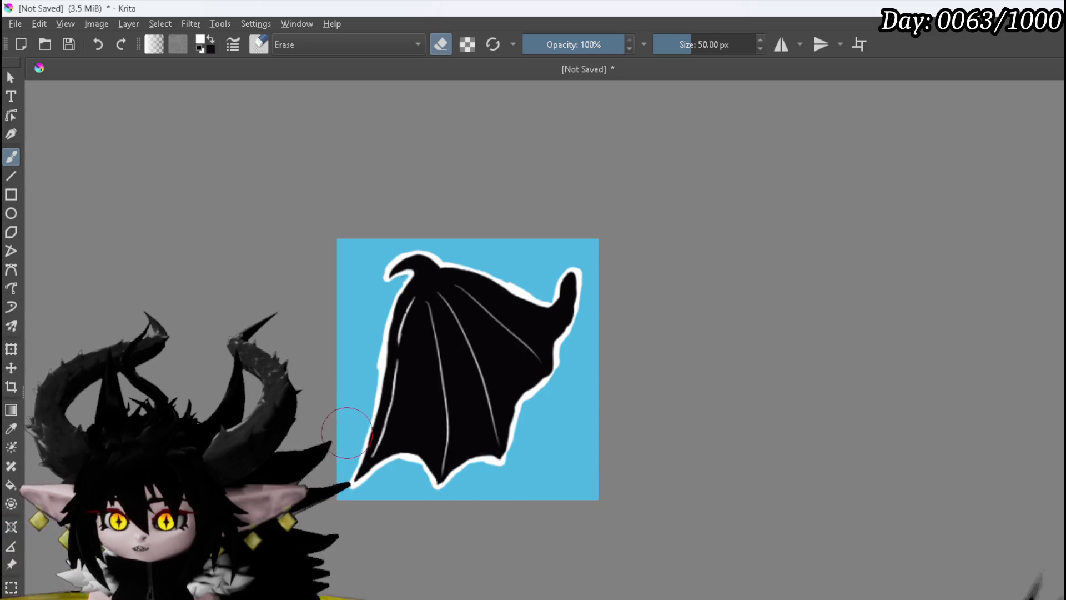
Step: Zoom in to check the white outline, then hide the light-blue background layer
scroll(339, 449, up, 5)
scroll(345, 381, down, 3)
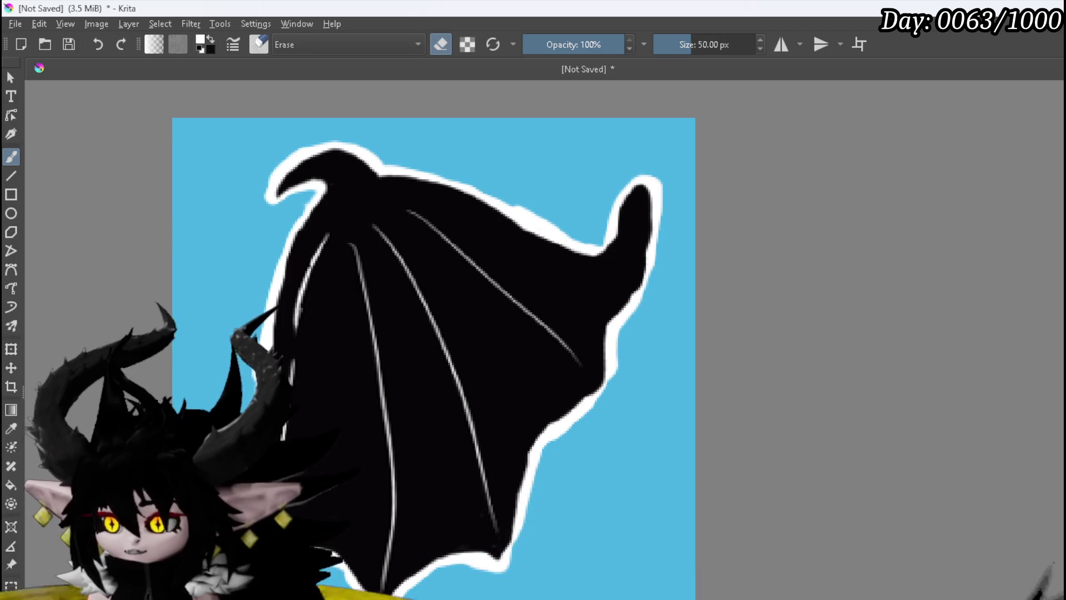
key(Delete)
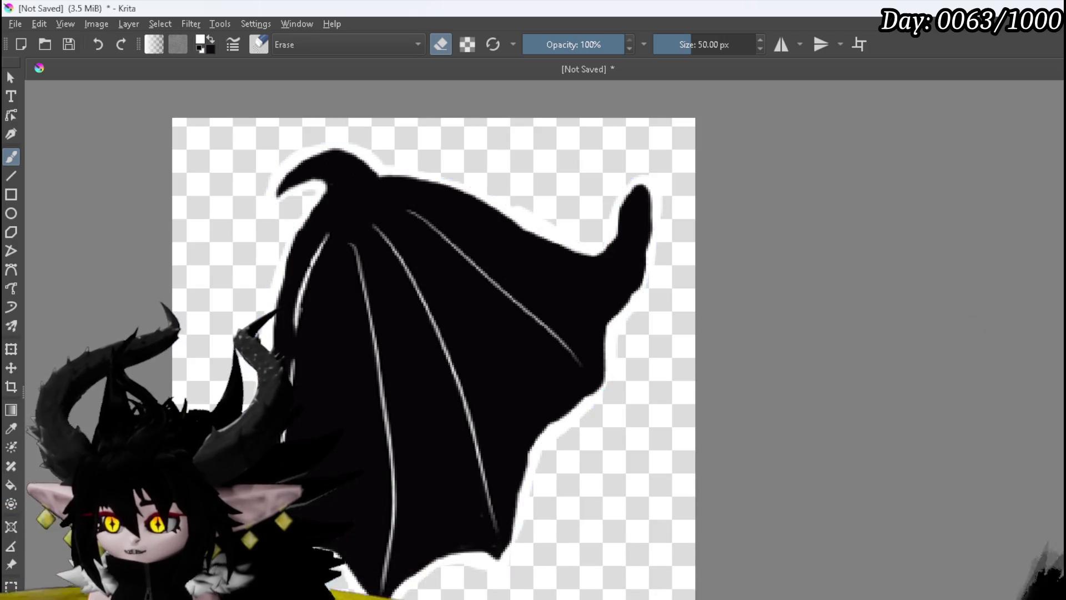
Step: Export the outlined wing through File > Export as a PNG, accepting the PNG options
click(16, 23)
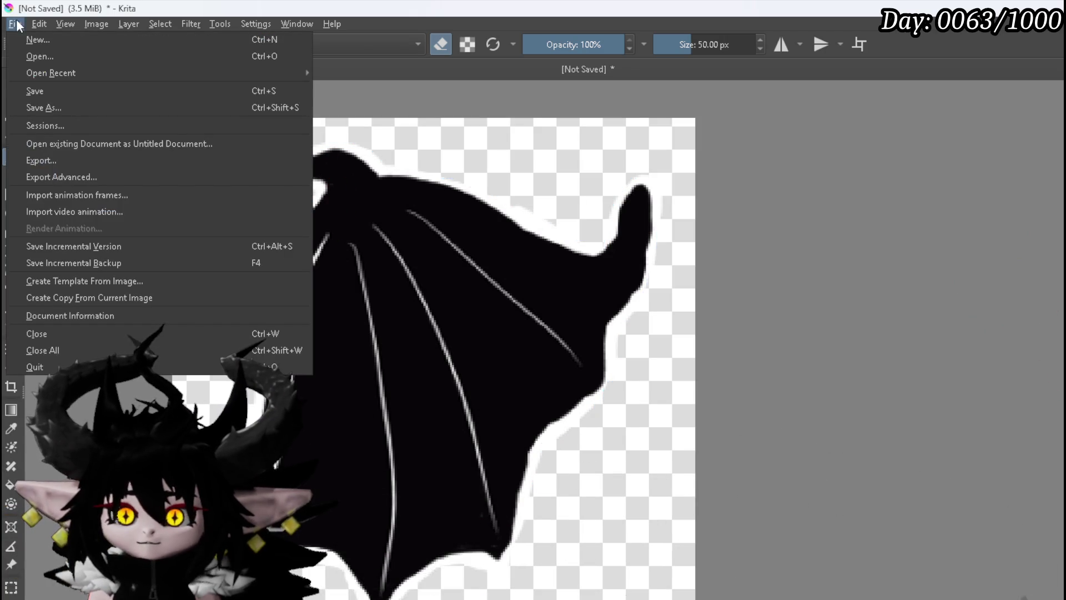
click(57, 168)
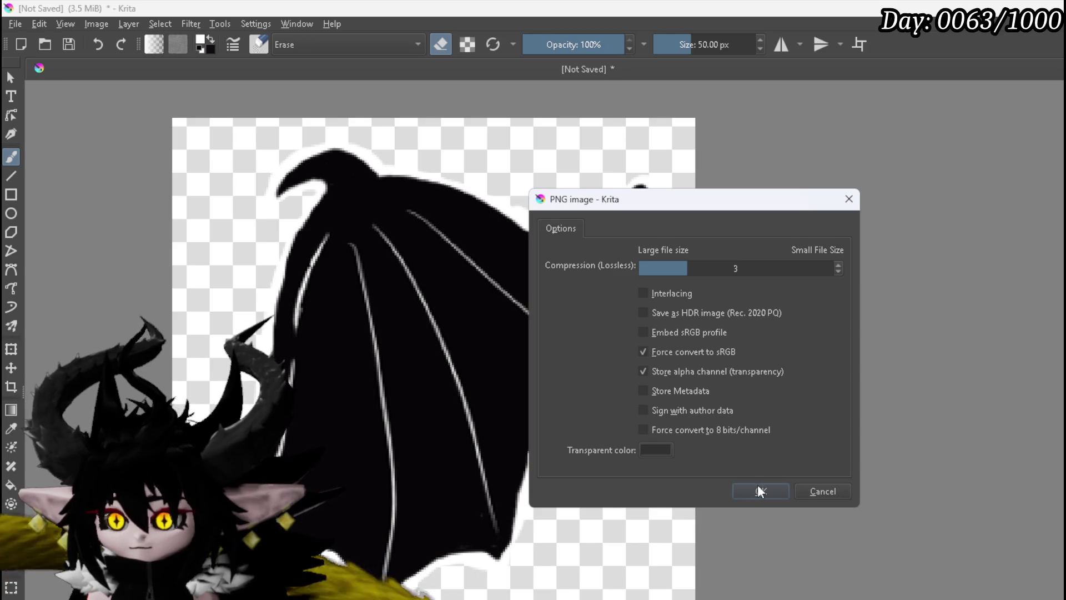
click(760, 491)
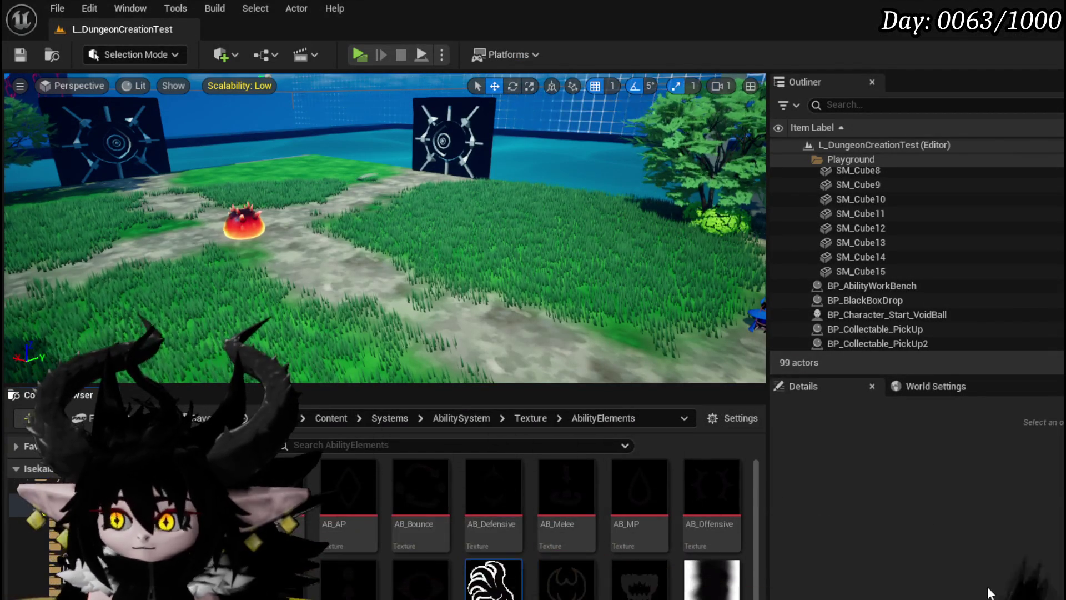
Step: Save the texture and assign Ability_tex_Support to the Healing node's Texture pin in AbilityWorkBenchUI, then save
scroll(604, 538, down, 3)
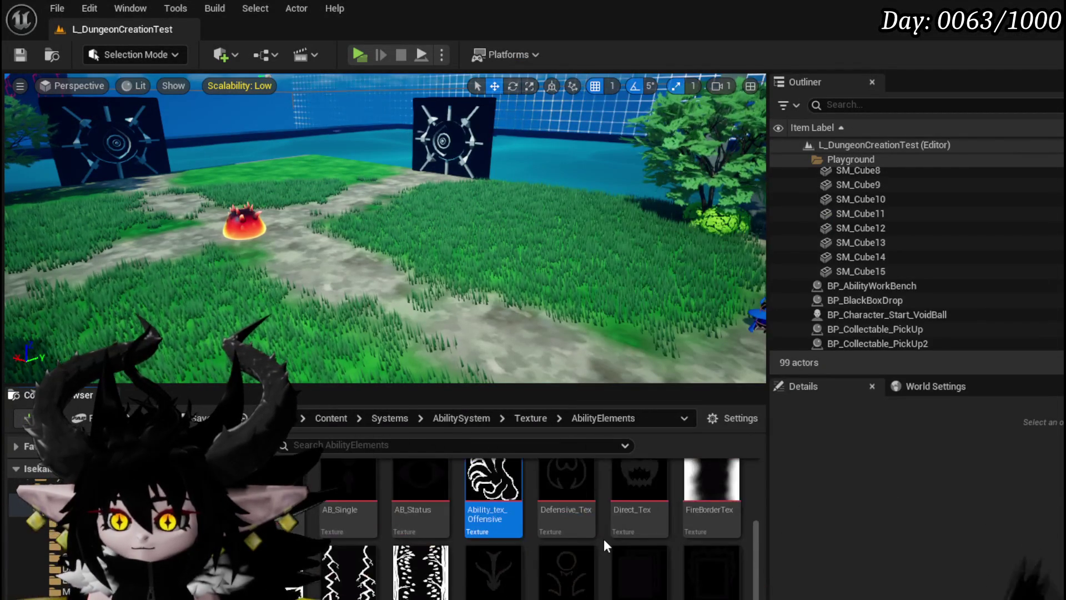
key(ctrl+shift+s)
key(Return)
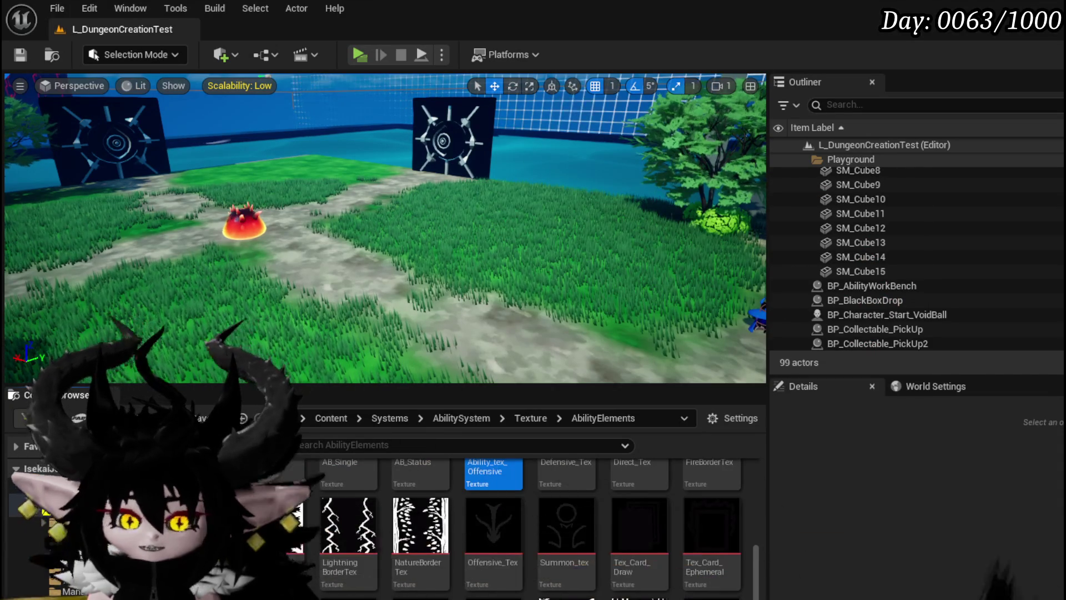
key(alt+Tab)
mouse_move(712, 595)
mouse_down()
mouse_move(674, 274)
mouse_move(649, 179)
mouse_up()
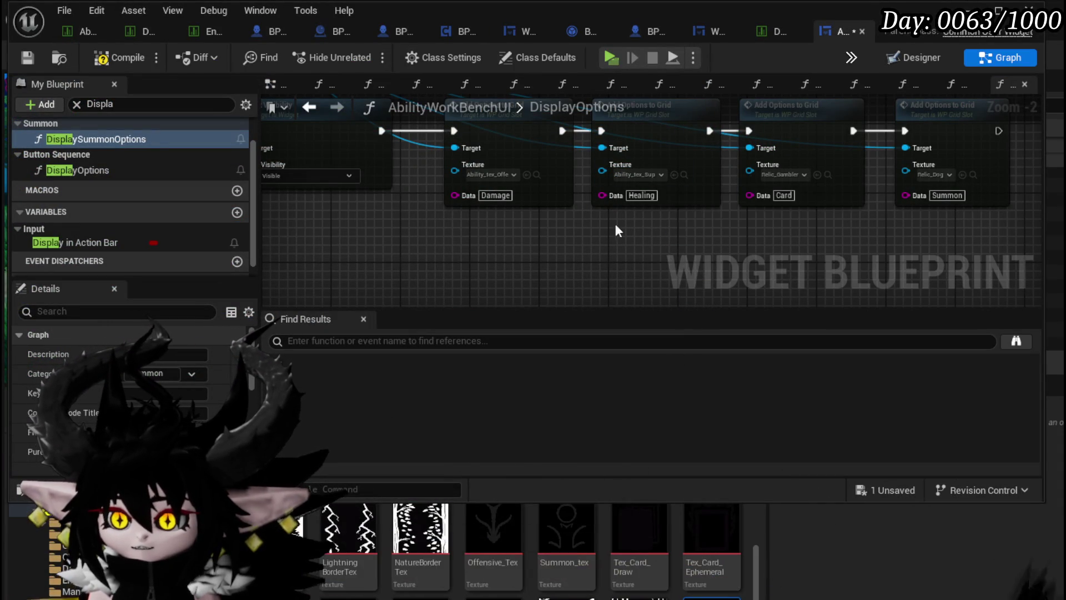
click(29, 56)
Step: Set Ability_tex_Support as the Icon of the Healing row in the ability data table
click(765, 35)
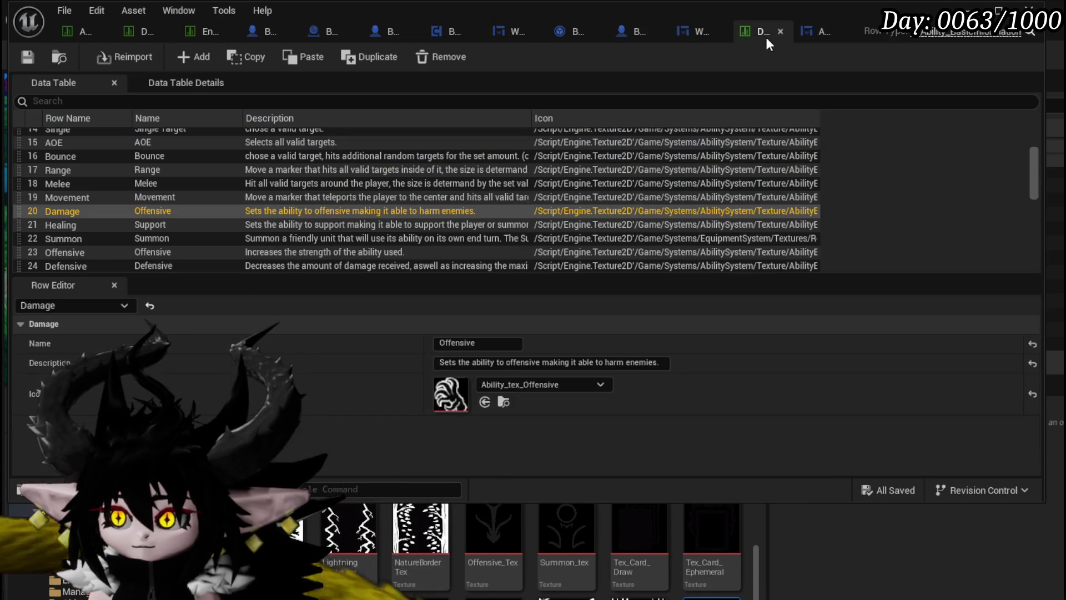
click(88, 225)
drag(711, 596, 477, 381)
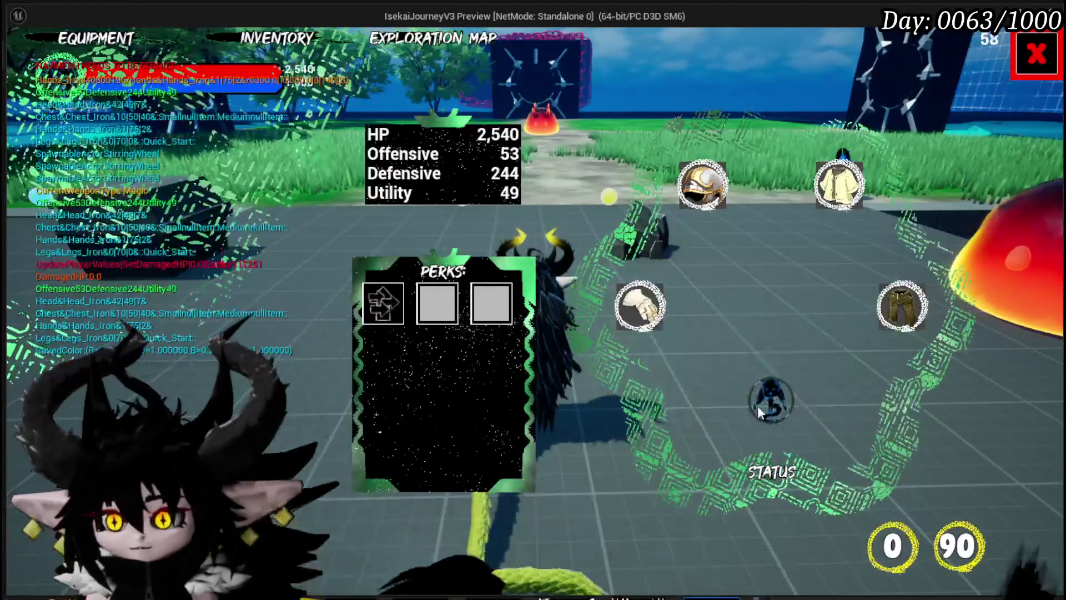
Step: Open the card deck from the status menu and browse through the ability cards
click(777, 411)
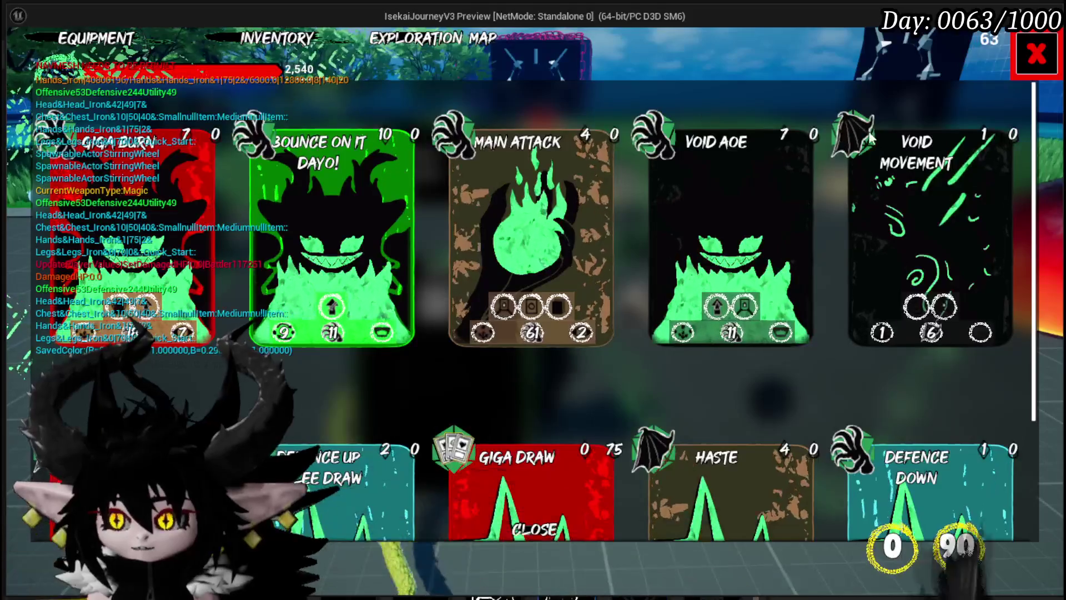
scroll(750, 321, down, 2)
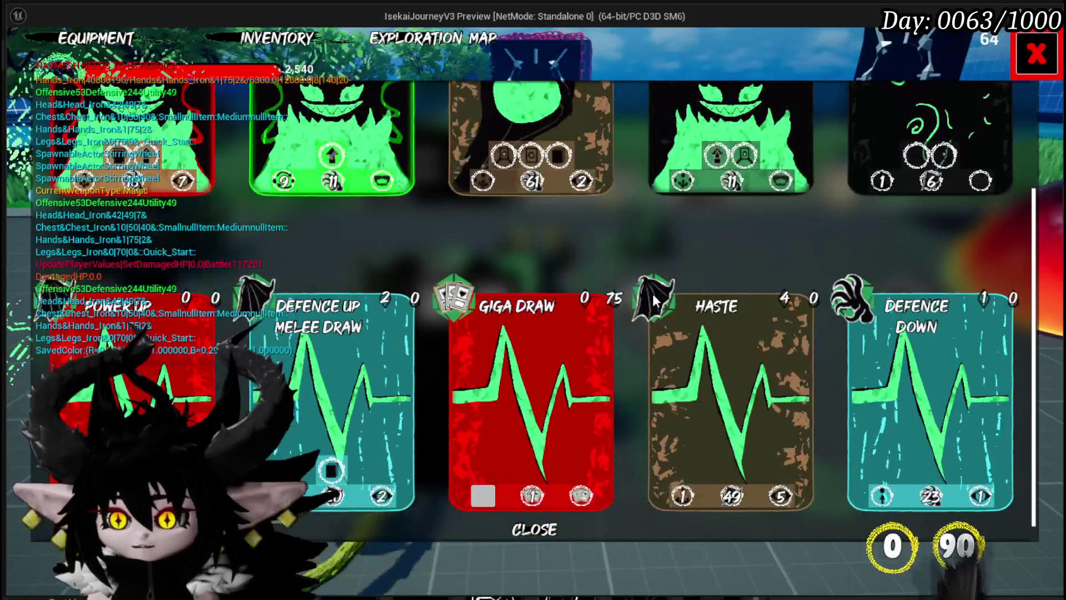
scroll(621, 231, down, 1)
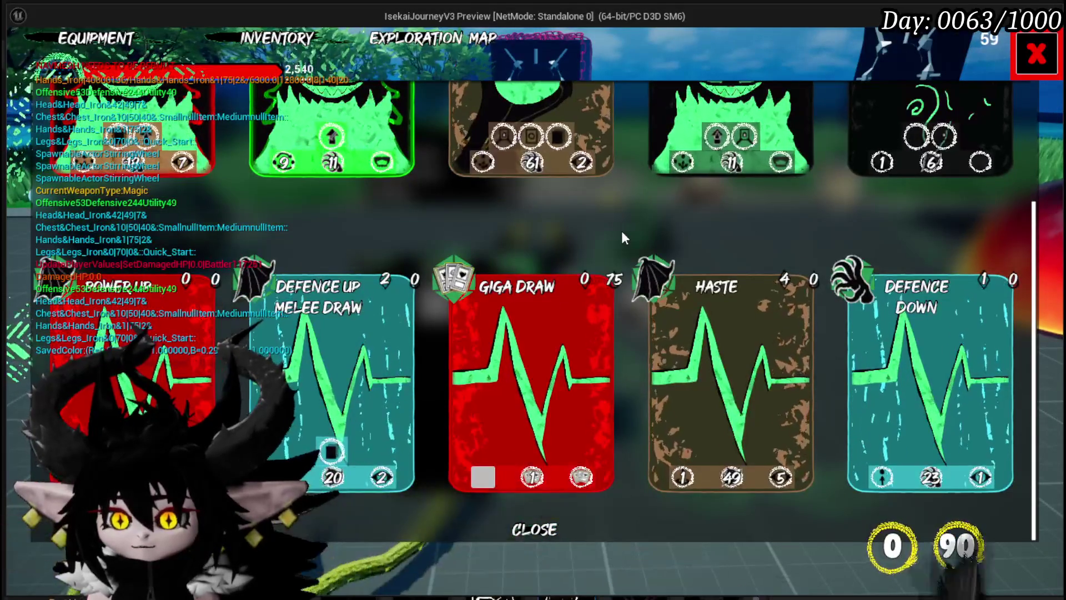
scroll(777, 272, up, 2)
scroll(838, 295, down, 2)
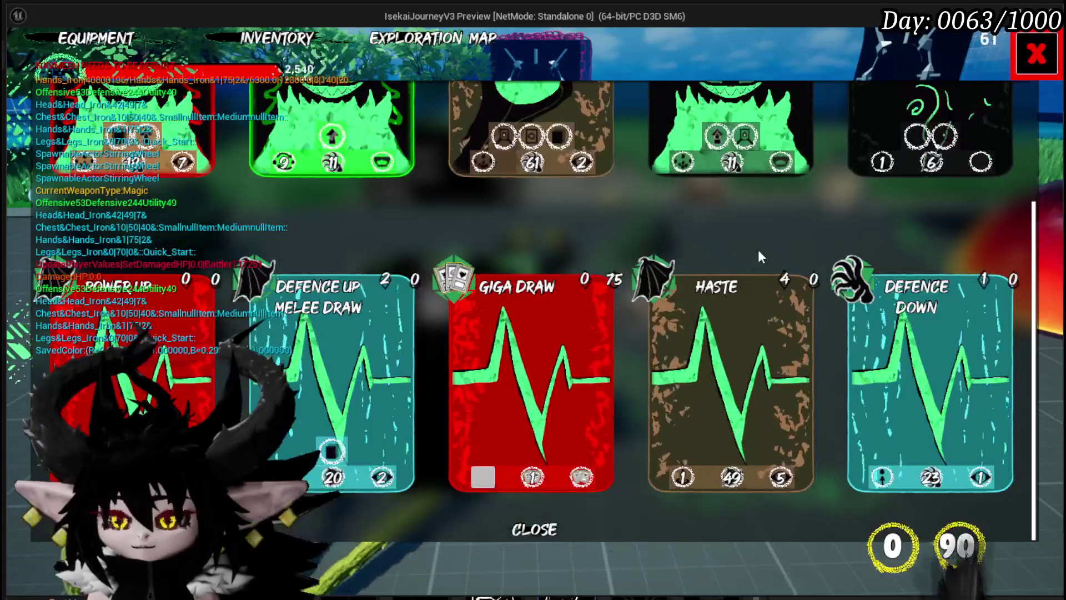
scroll(778, 266, up, 2)
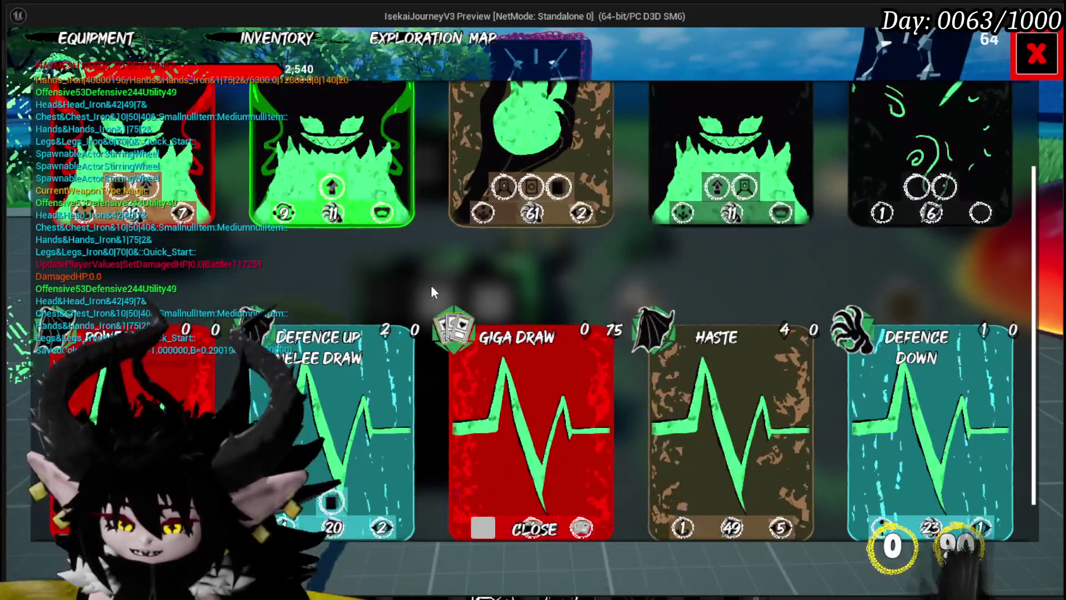
scroll(418, 325, up, 3)
scroll(419, 327, up, 2)
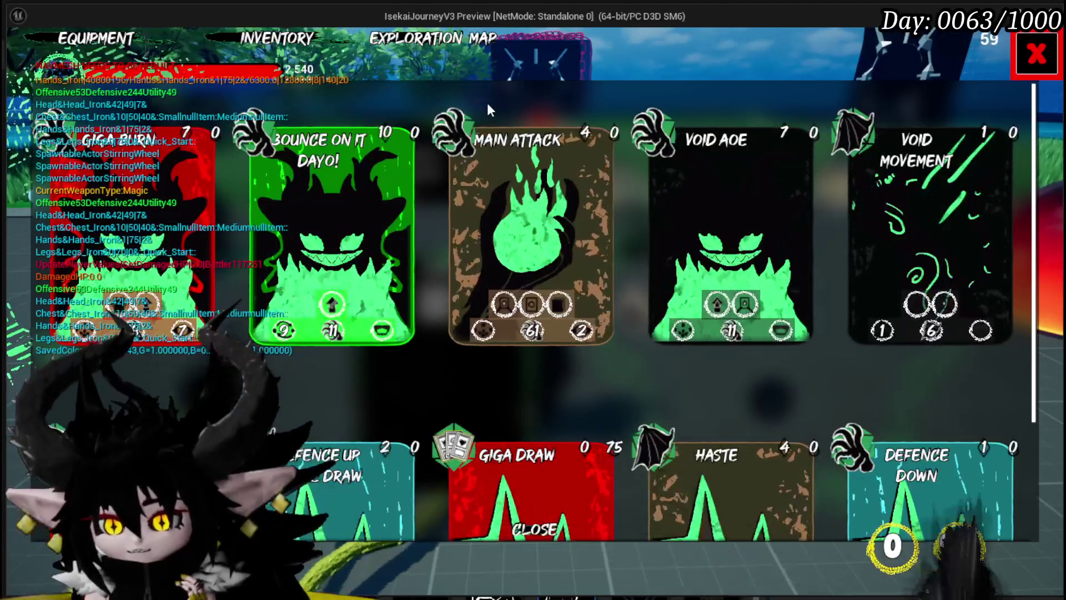
scroll(443, 415, down, 1)
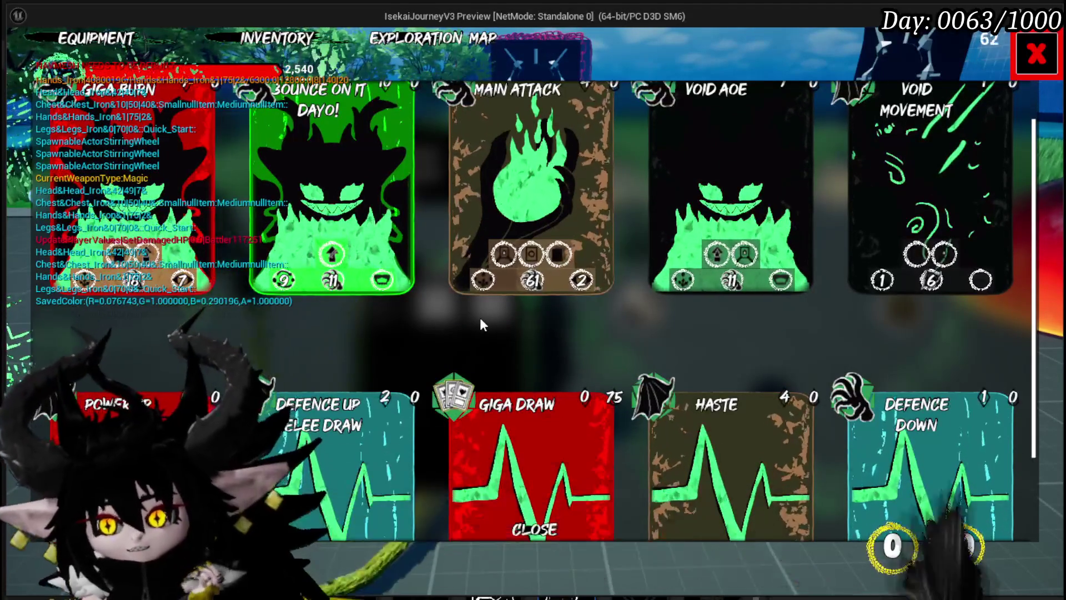
scroll(474, 338, down, 1)
scroll(474, 340, up, 2)
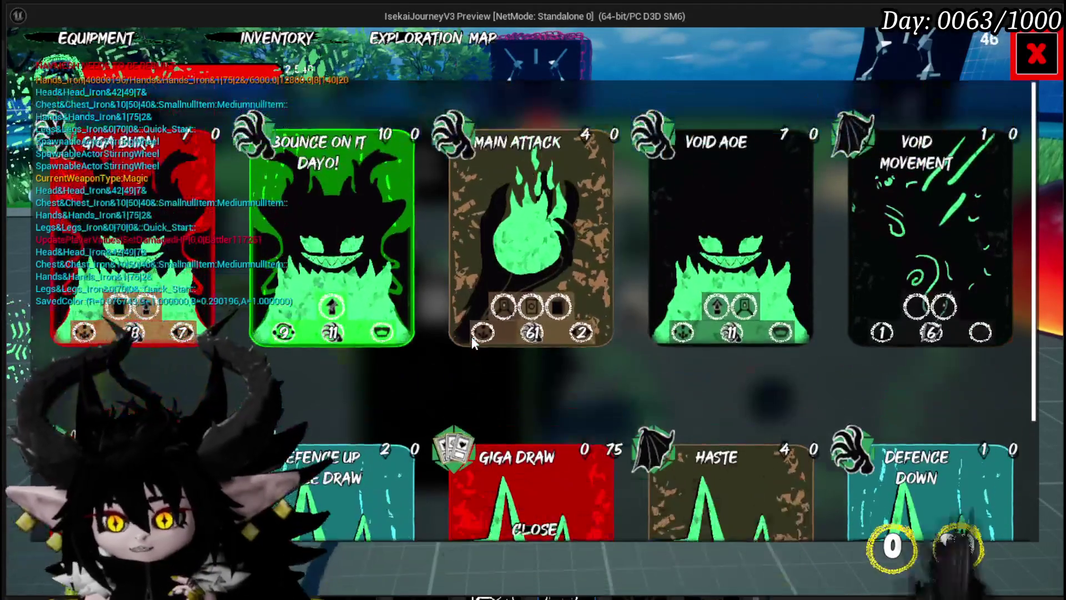
scroll(473, 350, down, 3)
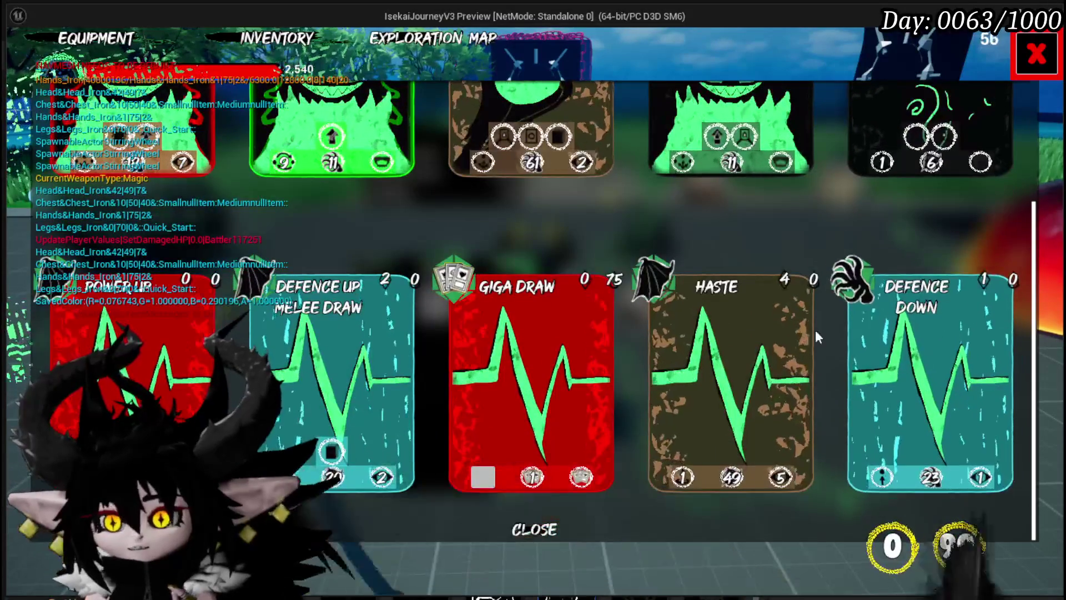
scroll(598, 237, up, 1)
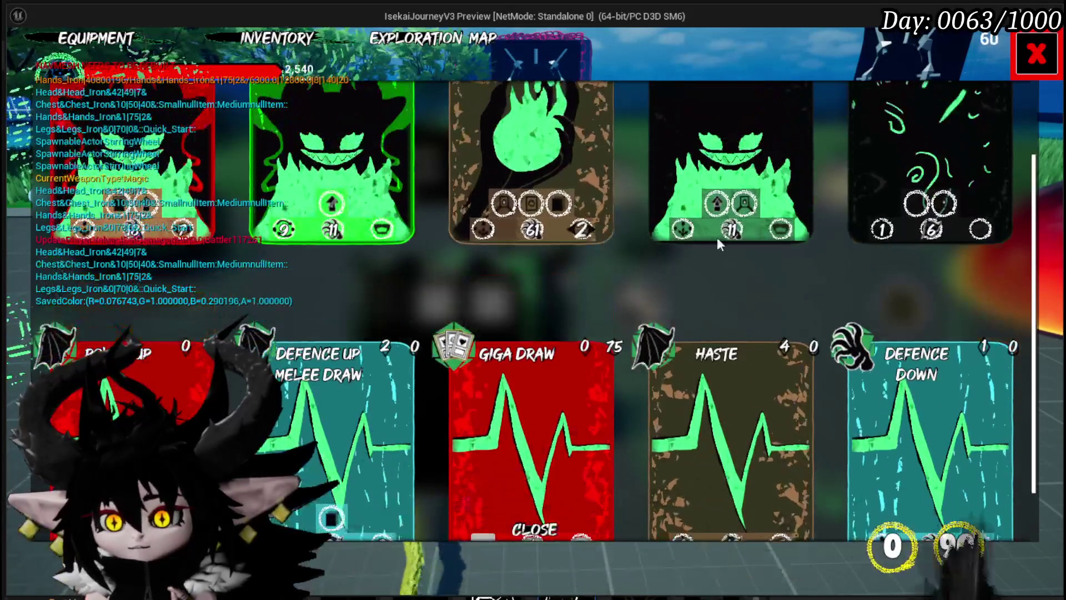
Step: Close the card menu and reopen the equipment menu to reach the equipment screen
key(Escape)
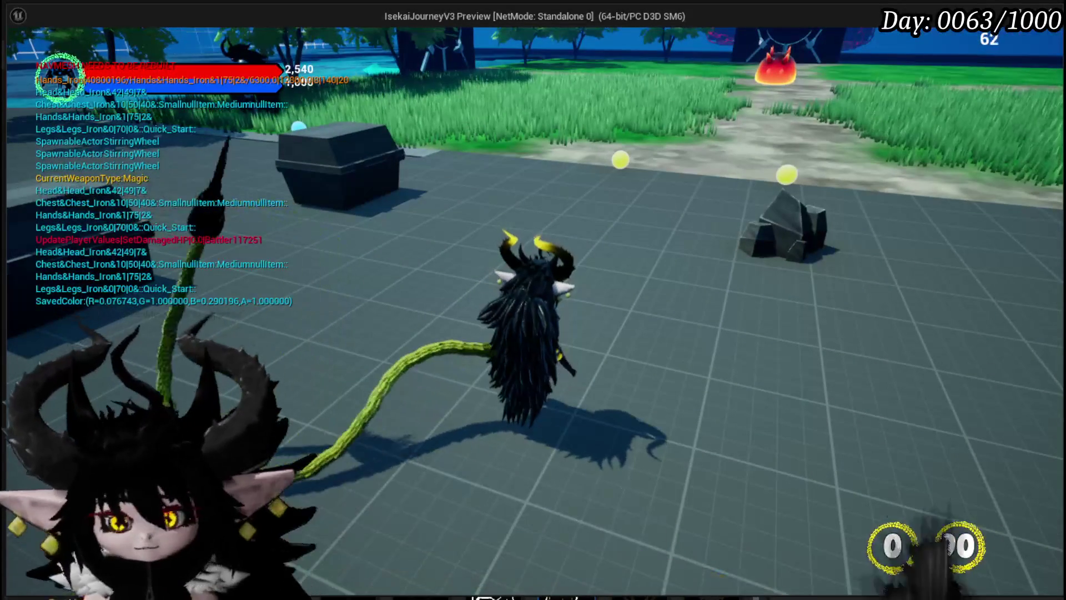
key(Escape)
key(Escape)
key(Tab)
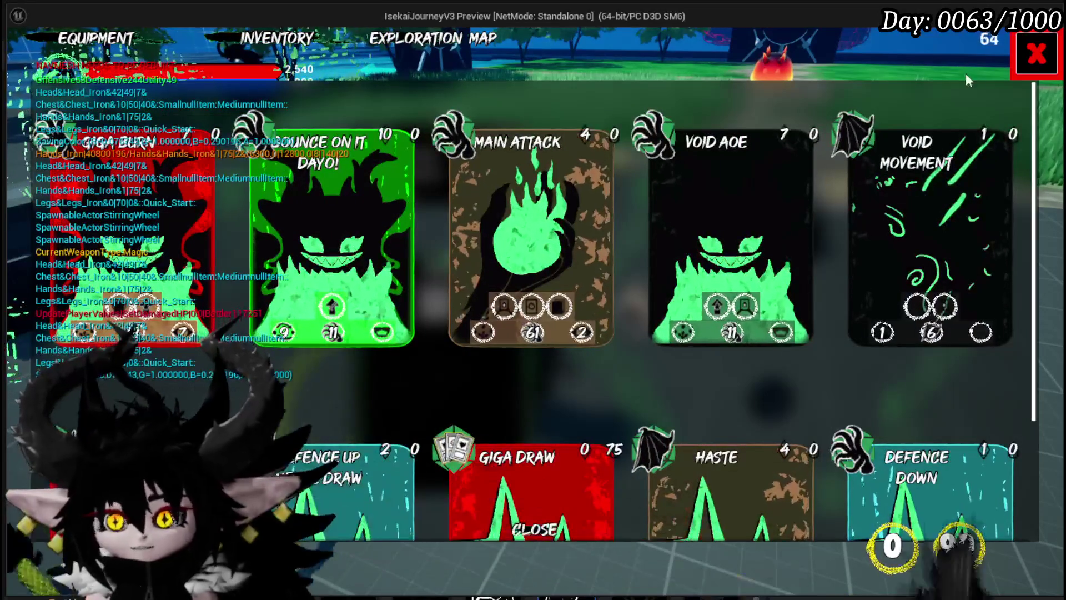
click(1036, 54)
key(Tab)
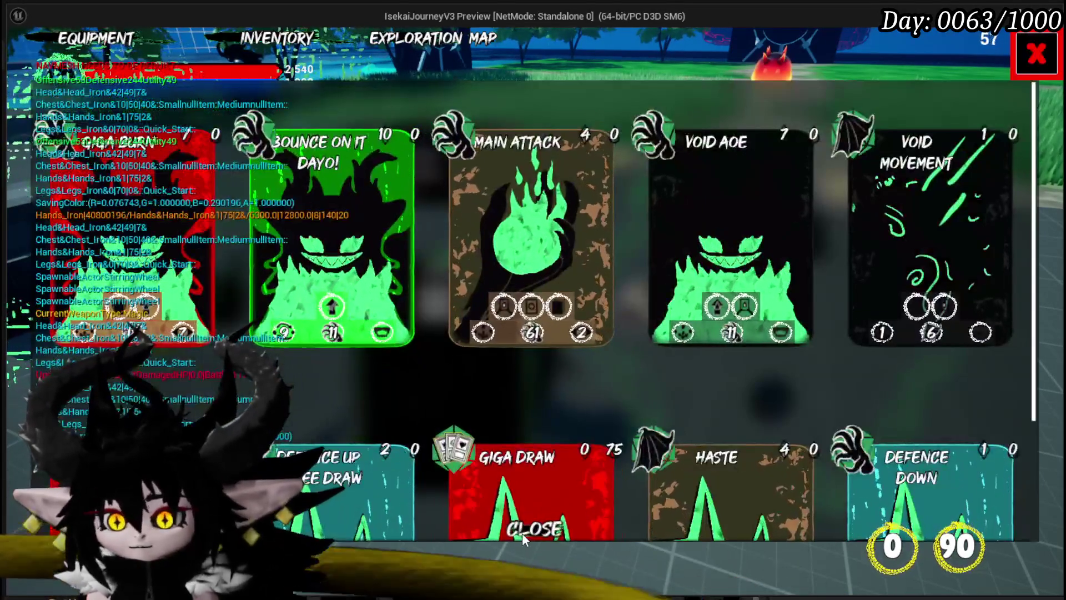
click(523, 530)
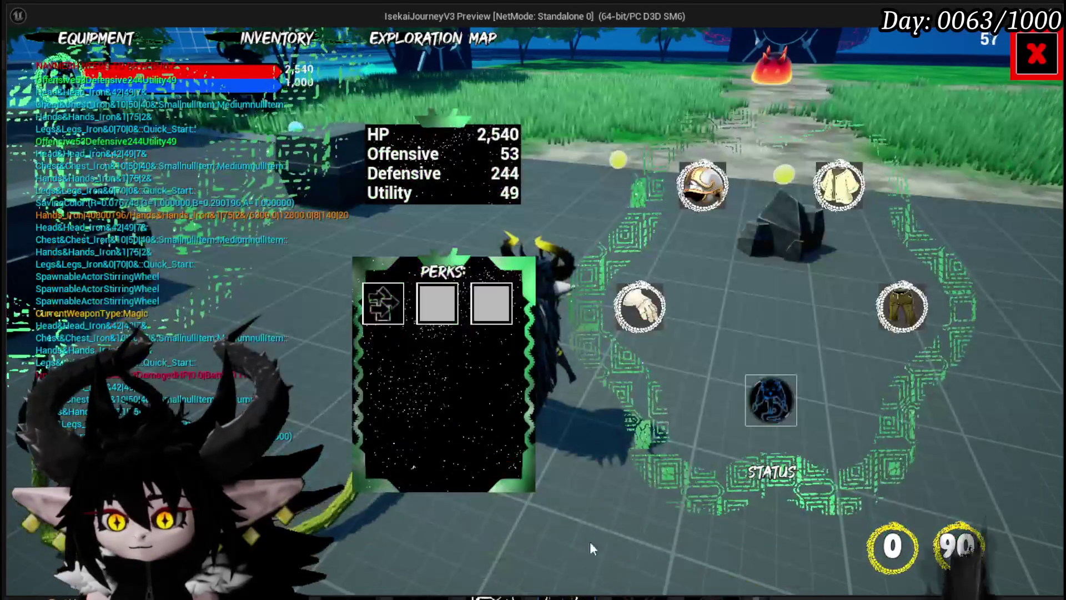
Step: Equip the Tank Summon core, then change the summon slot's core to Chura Main
click(761, 396)
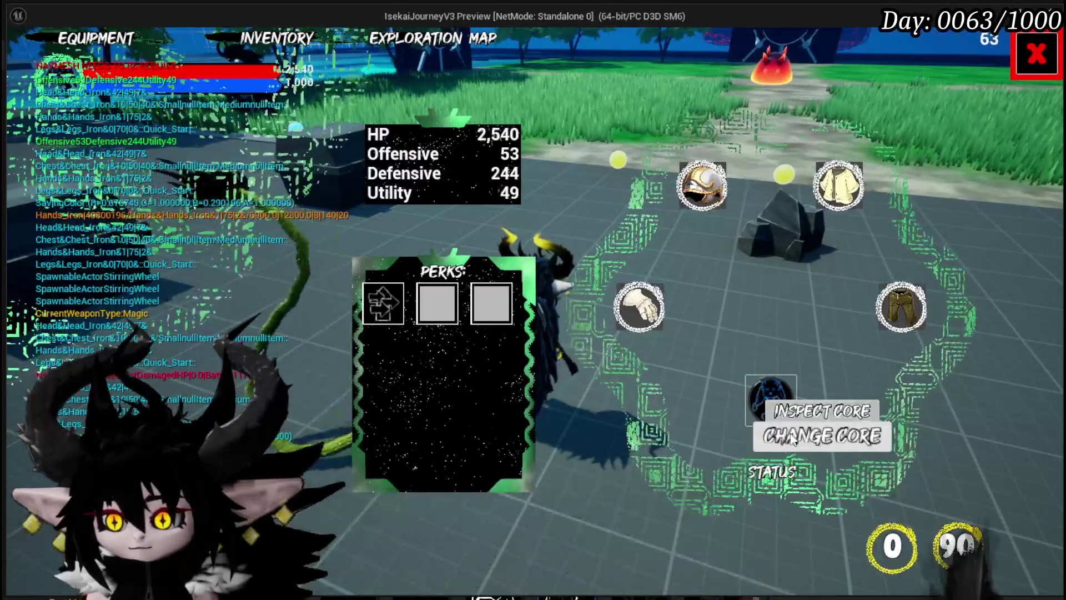
click(822, 437)
click(283, 227)
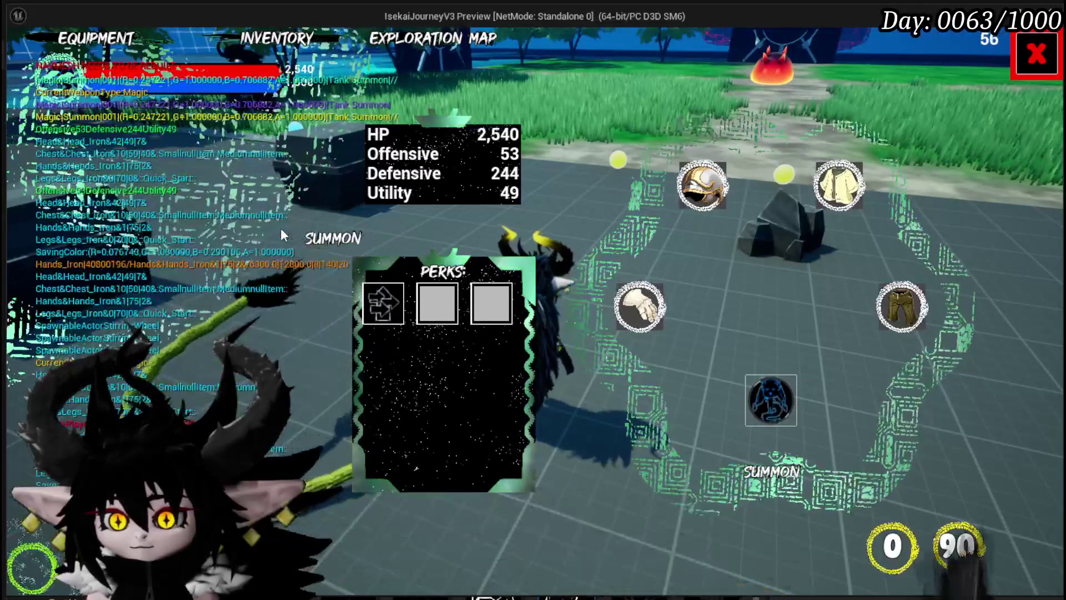
click(769, 422)
click(816, 441)
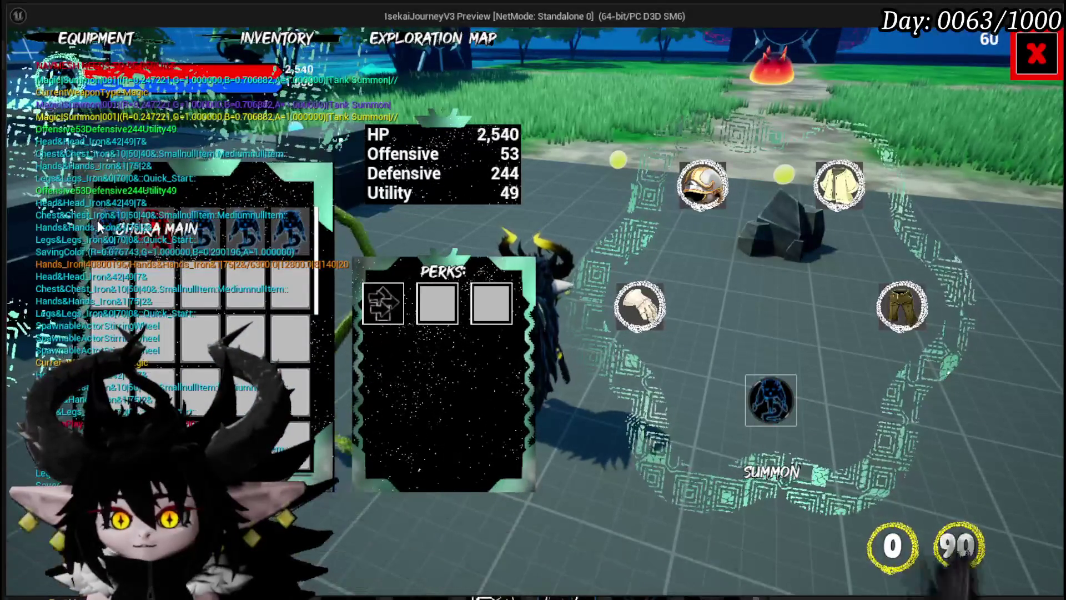
click(157, 229)
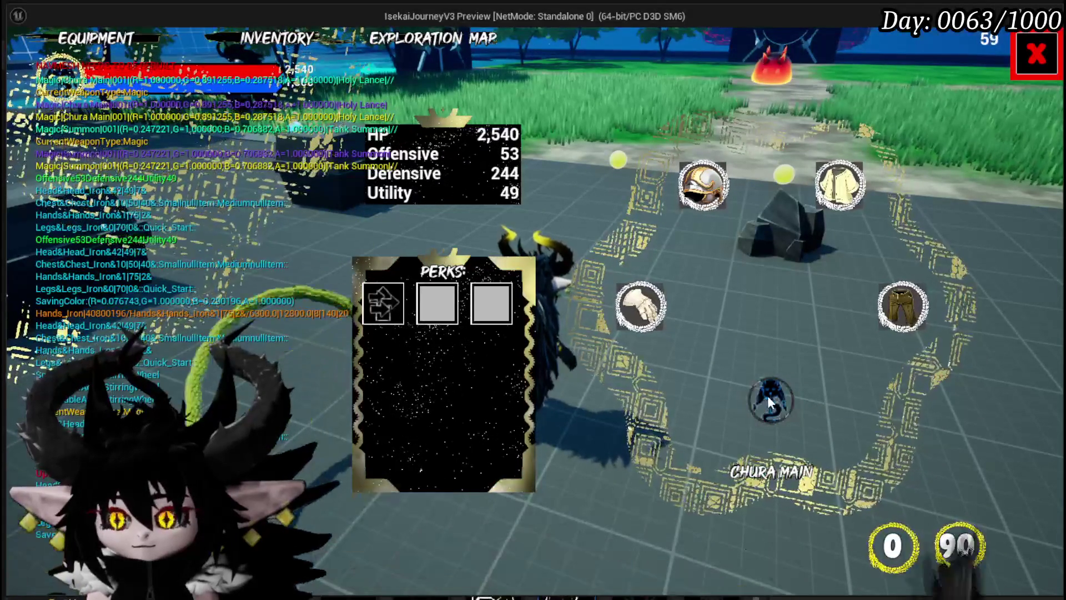
Step: Inspect Chura Main's skill cards, then close the menus and resume play
click(780, 411)
click(792, 414)
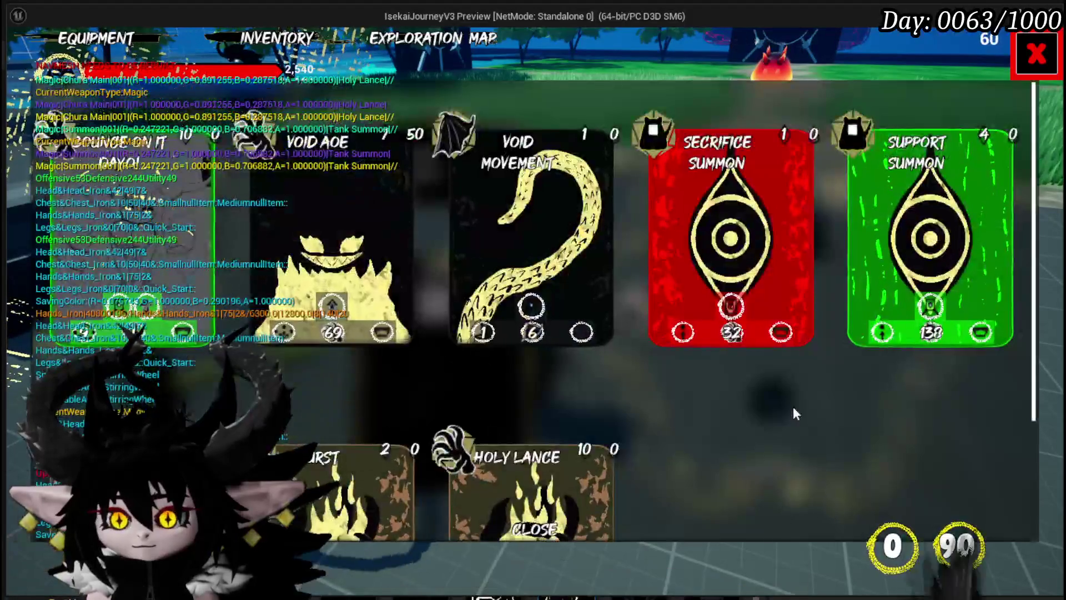
scroll(783, 397, down, 1)
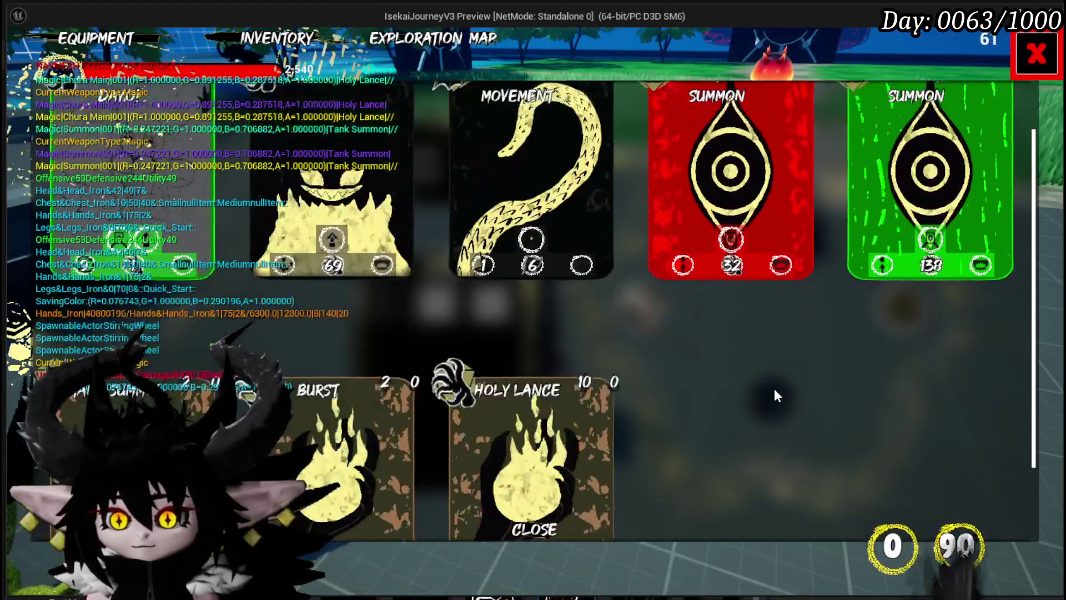
scroll(777, 378, up, 1)
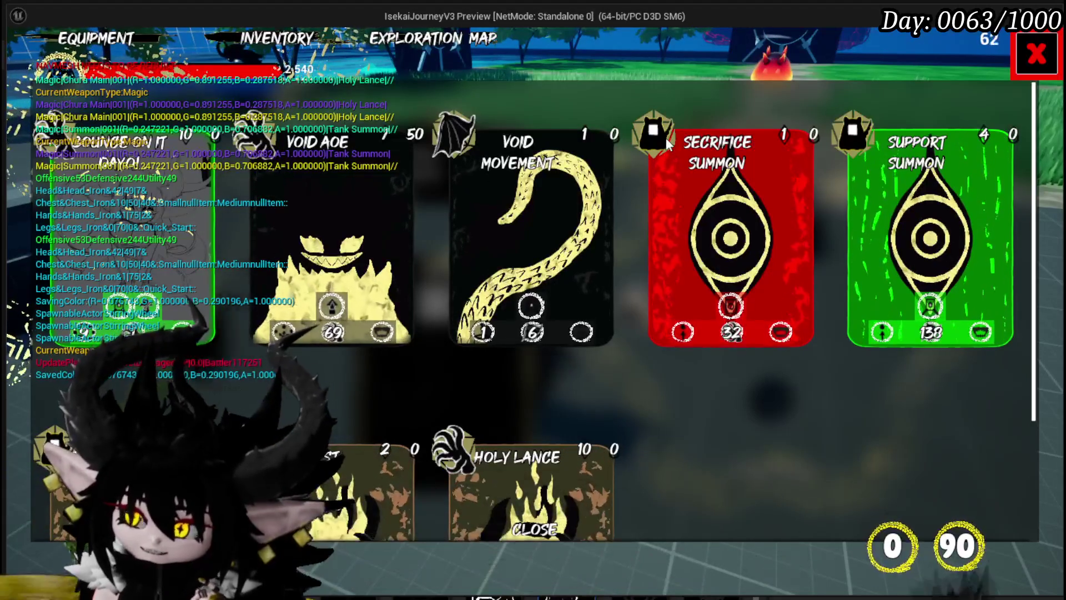
scroll(665, 137, down, 1)
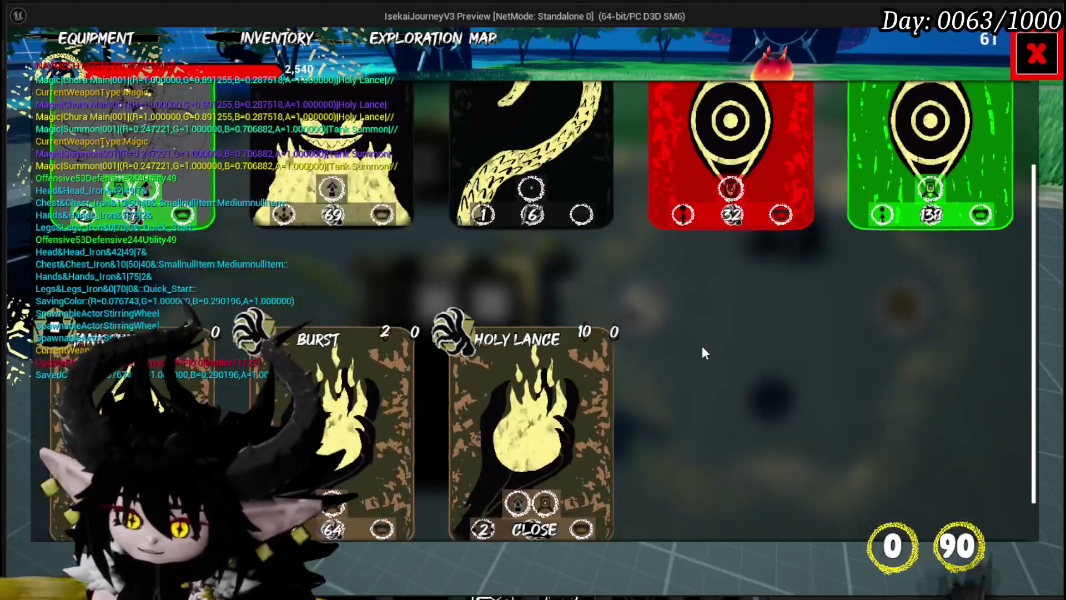
scroll(794, 266, up, 1)
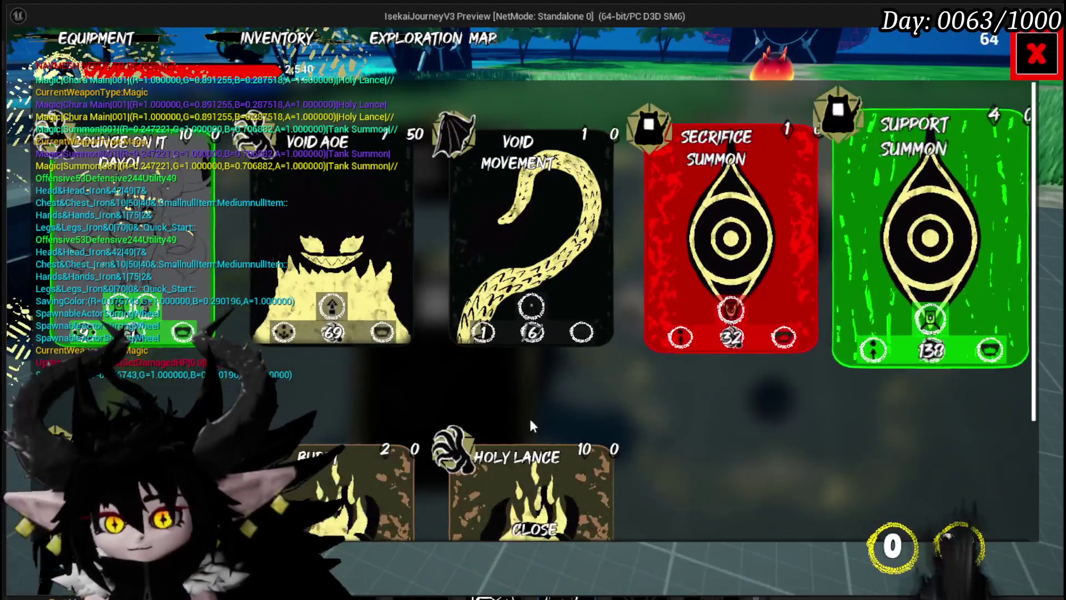
click(1036, 54)
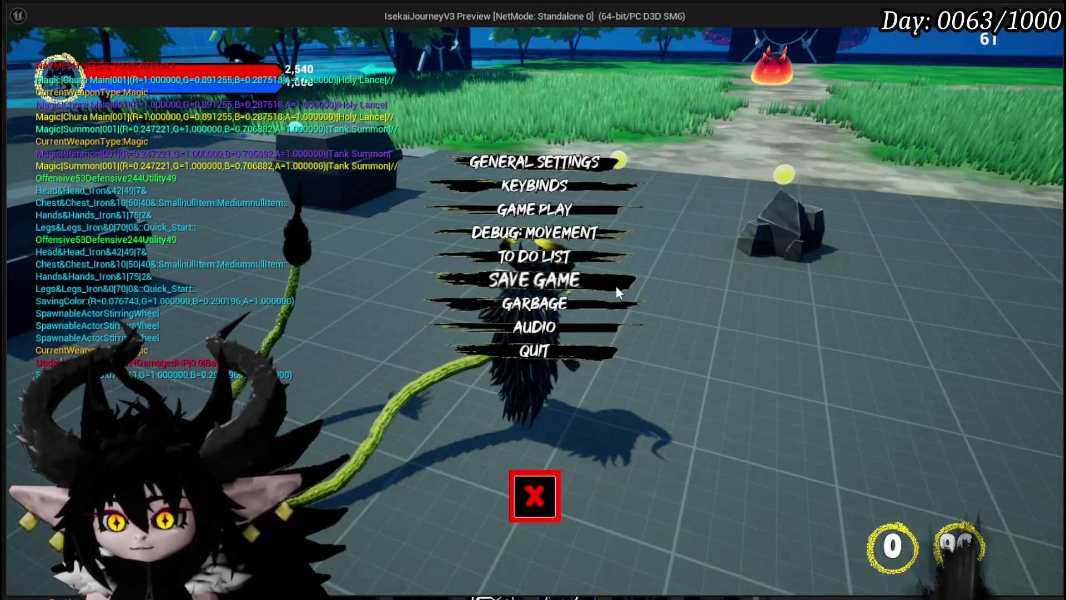
click(522, 503)
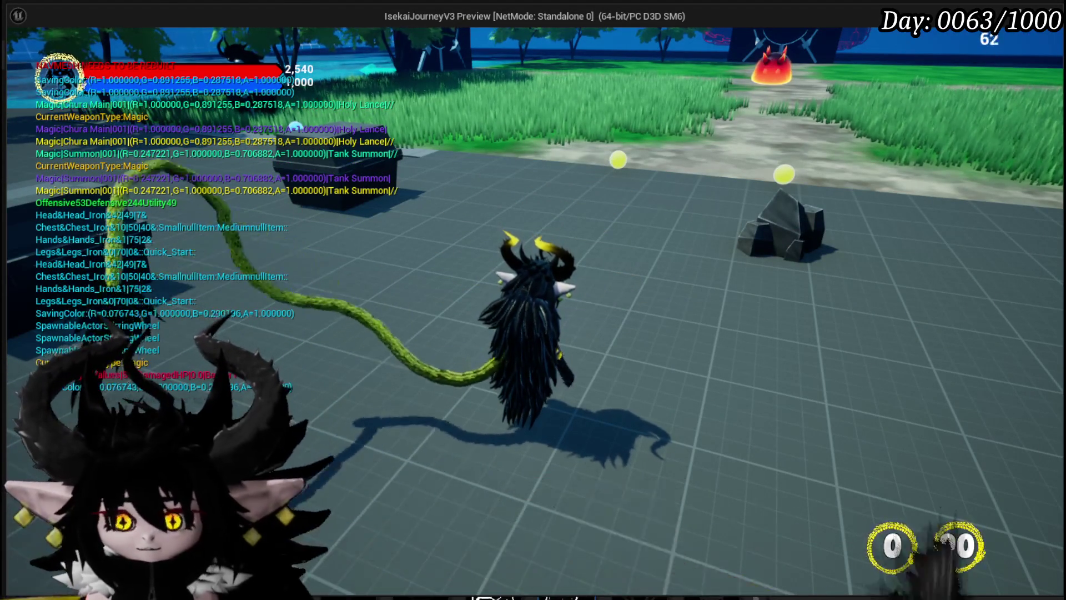
Step: Stop the game preview and save the modified packages
key(Escape)
click(24, 58)
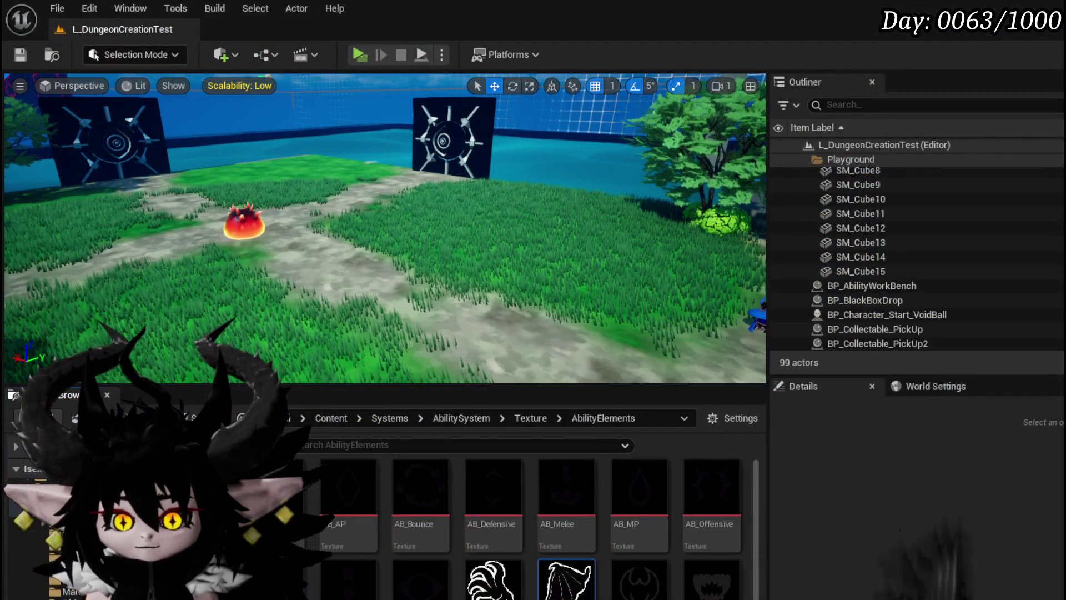
key(alt+Tab)
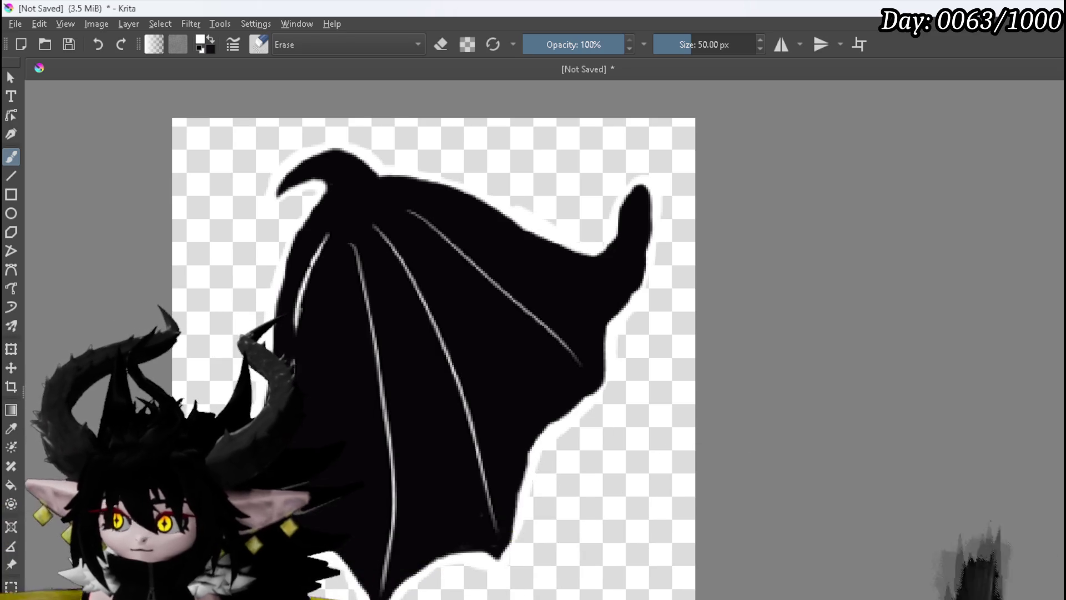
Step: Delete the wing, fill the canvas light blue, make black the paint colour, and enable horizontal mirror
key(Delete)
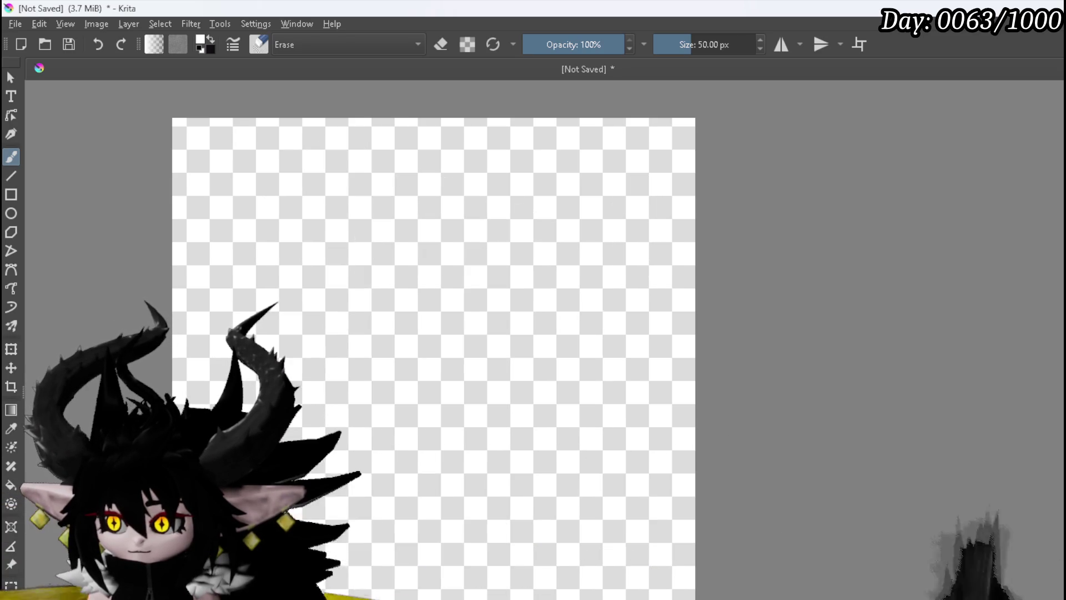
key(BackSpace)
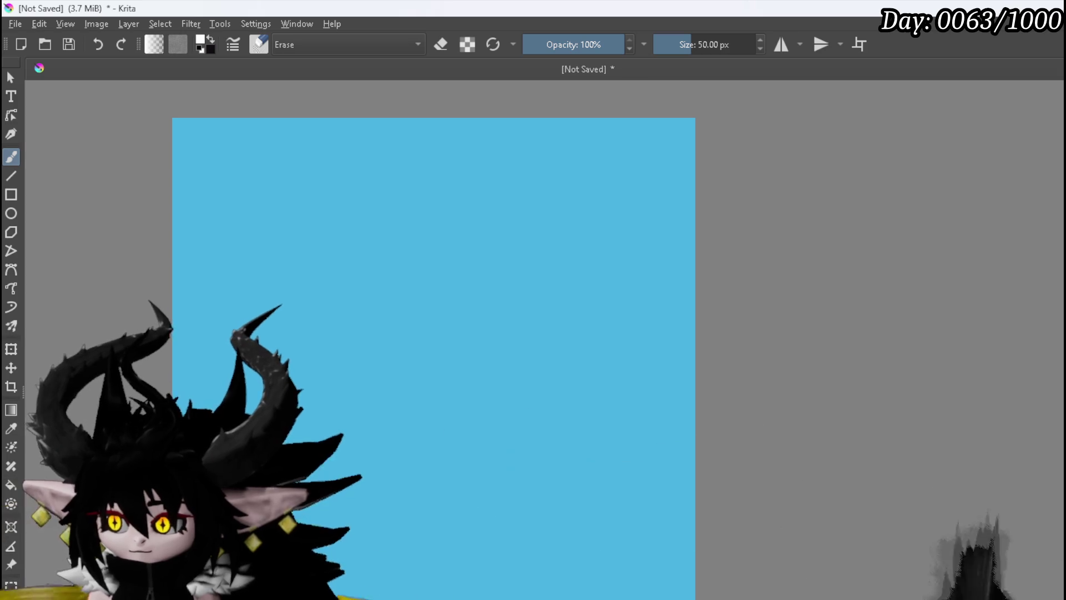
key(x)
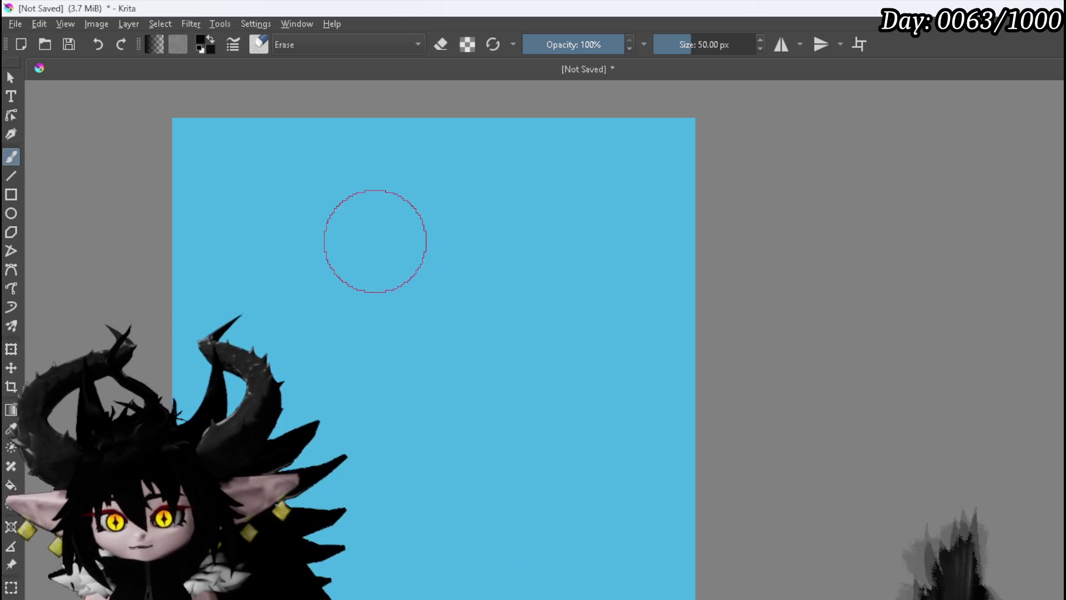
click(781, 44)
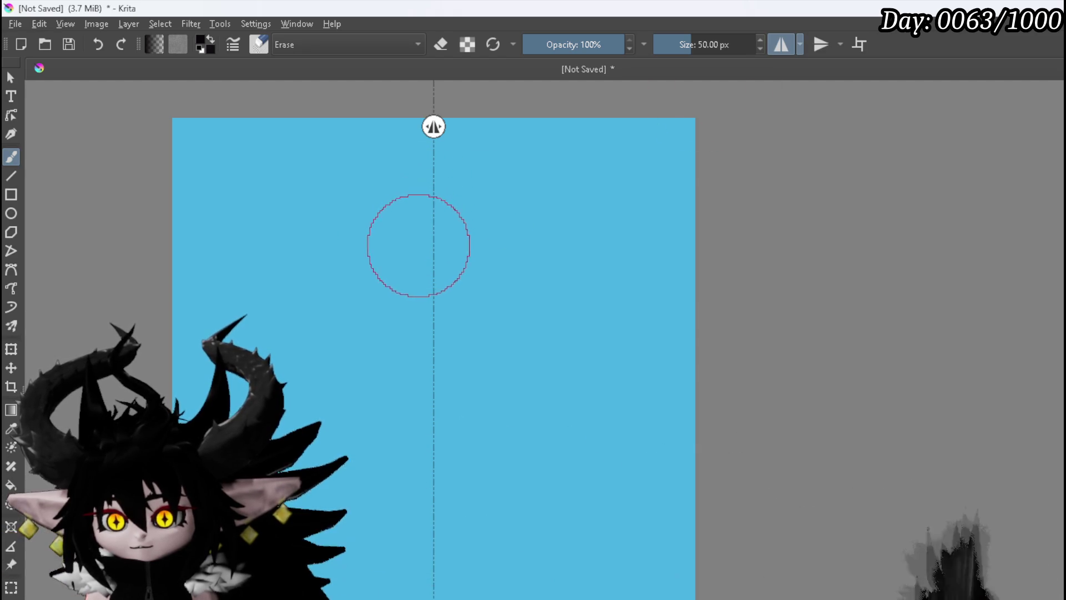
Step: Paint a mirrored black rounded-rectangle outline centred on the light-blue canvas
key(e)
drag(421, 227, 435, 228)
mouse_move(371, 230)
mouse_down()
mouse_move(321, 234)
mouse_move(323, 252)
mouse_up()
drag(317, 318, 322, 486)
drag(537, 507, 434, 511)
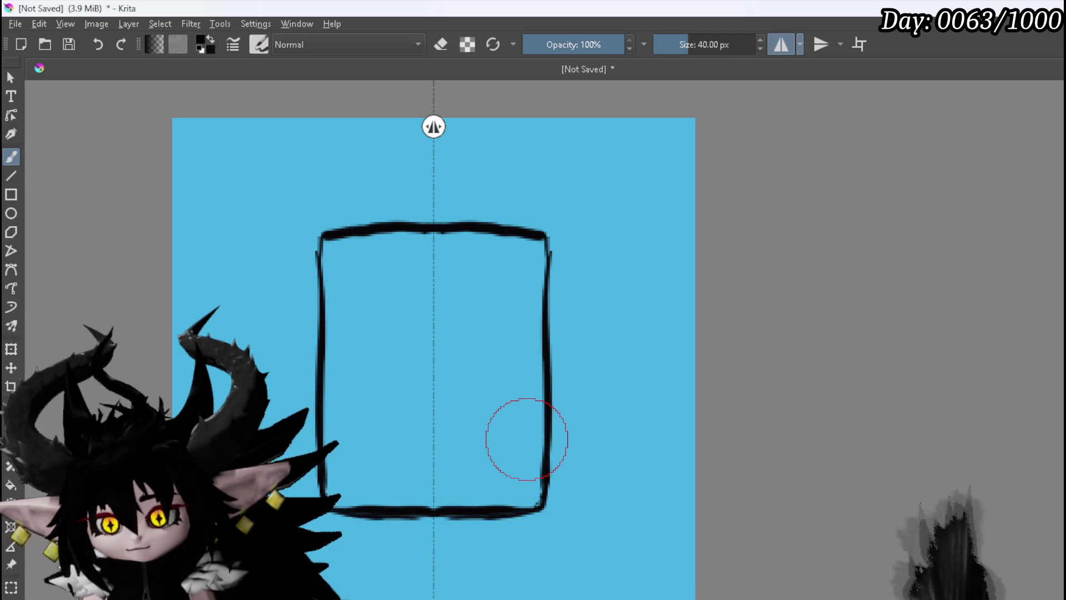
Step: Fill the rectangle solid black, covering the blue gap in its centre
mouse_move(331, 239)
mouse_down()
mouse_move(326, 261)
mouse_move(347, 244)
mouse_move(447, 249)
mouse_up()
mouse_move(381, 253)
mouse_down()
mouse_move(340, 314)
mouse_move(340, 488)
mouse_move(396, 493)
mouse_move(365, 410)
mouse_move(394, 317)
mouse_move(392, 271)
mouse_up()
drag(428, 346, 423, 381)
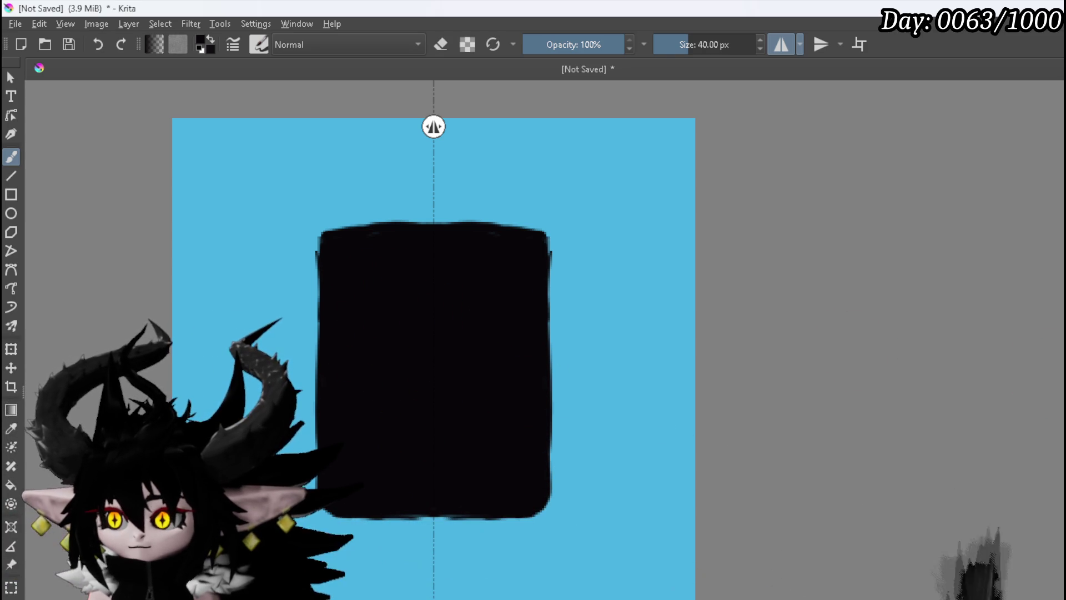
ctrl+click(489, 593)
Step: Paint a mirrored white outline around the card's top corners, sides and bottom edge
key(d)
key(x)
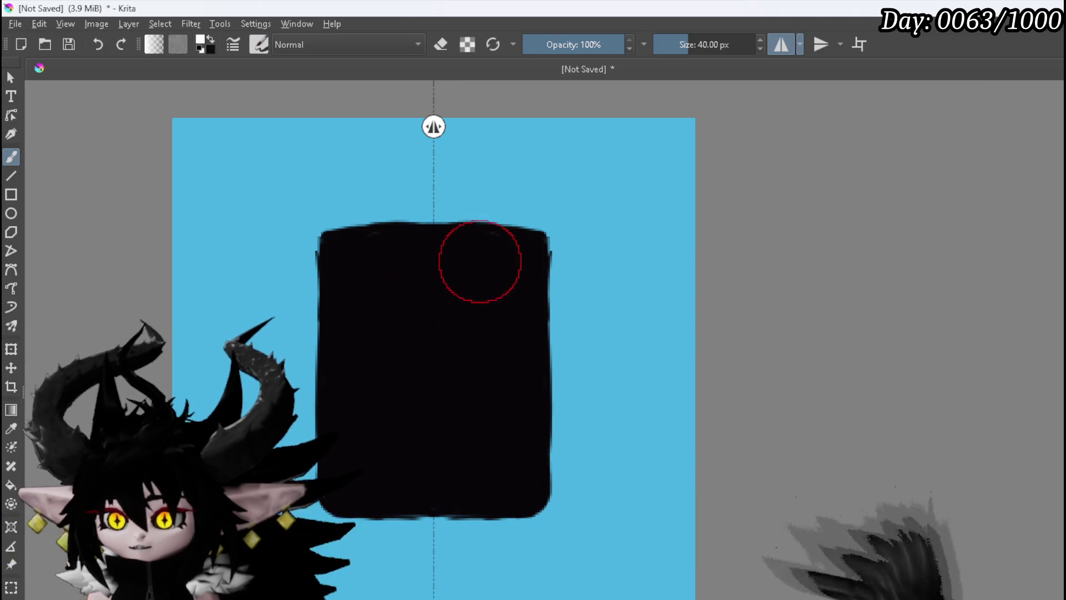
mouse_move(546, 248)
mouse_down()
mouse_move(551, 240)
mouse_move(553, 260)
mouse_move(544, 229)
mouse_move(428, 226)
mouse_move(478, 229)
mouse_up()
drag(545, 257, 547, 351)
mouse_move(547, 469)
mouse_down()
mouse_move(548, 505)
mouse_move(511, 510)
mouse_up()
drag(424, 512, 523, 514)
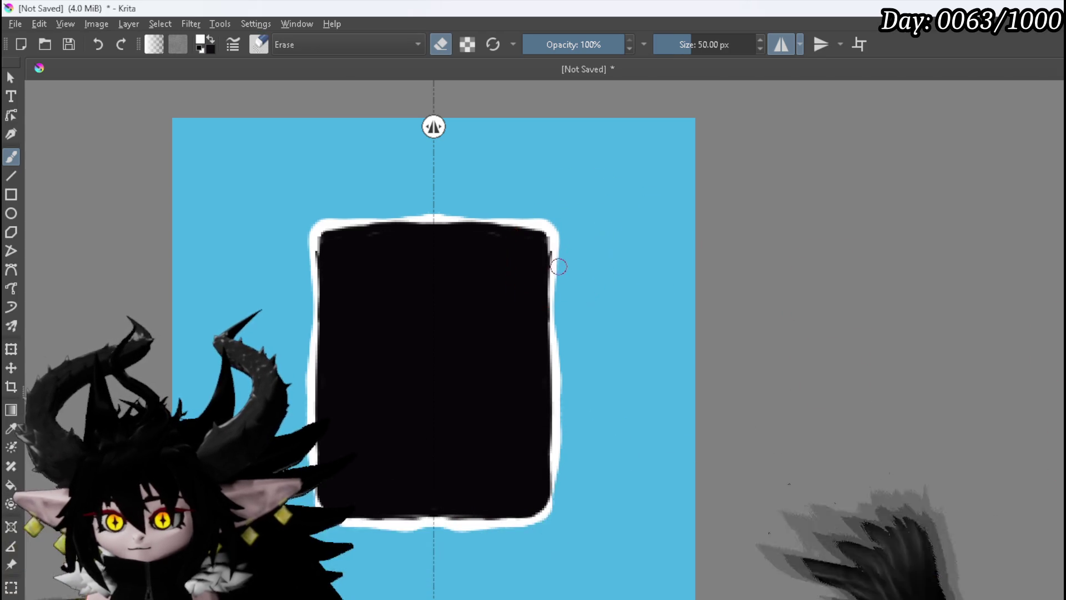
drag(464, 207, 434, 222)
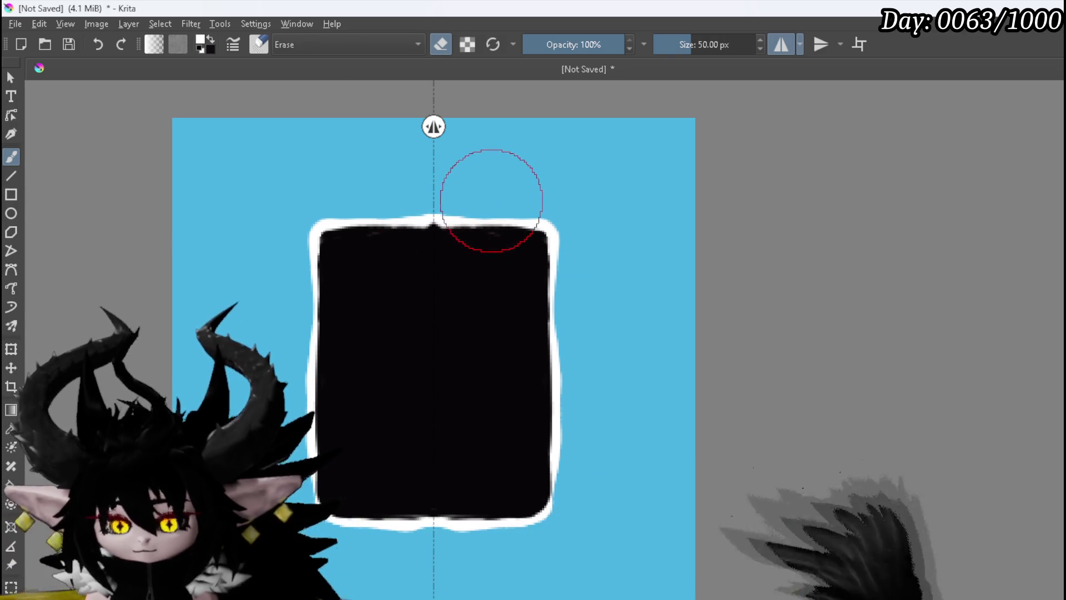
Step: Tidy the outline's top edge with a larger eraser, restore black, and turn off mirroring
click(536, 255)
drag(452, 211, 444, 219)
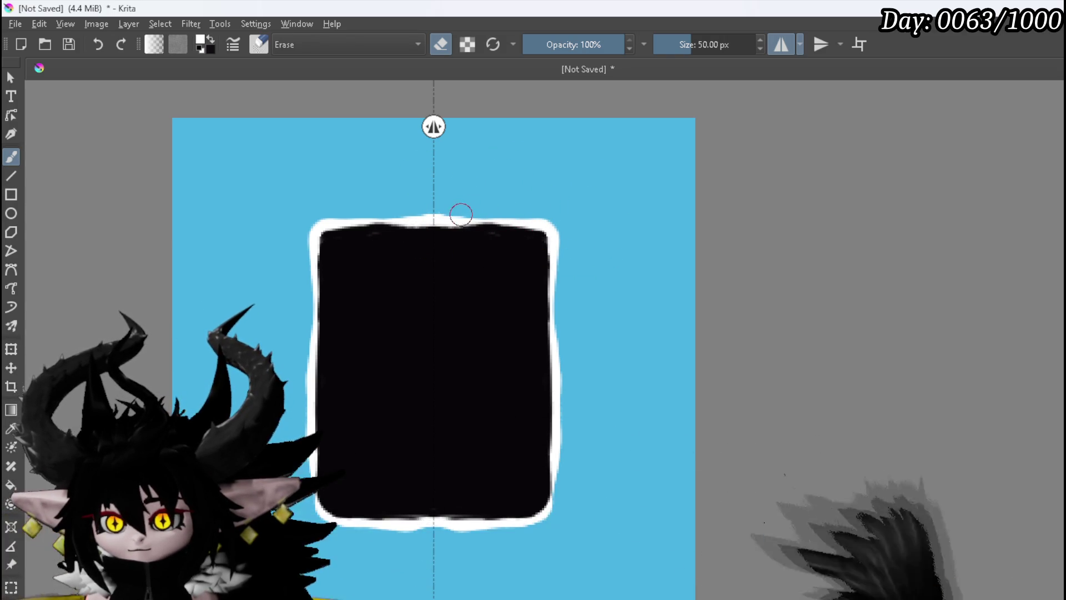
key(bracketright)
key(bracketright)
key(bracketright)
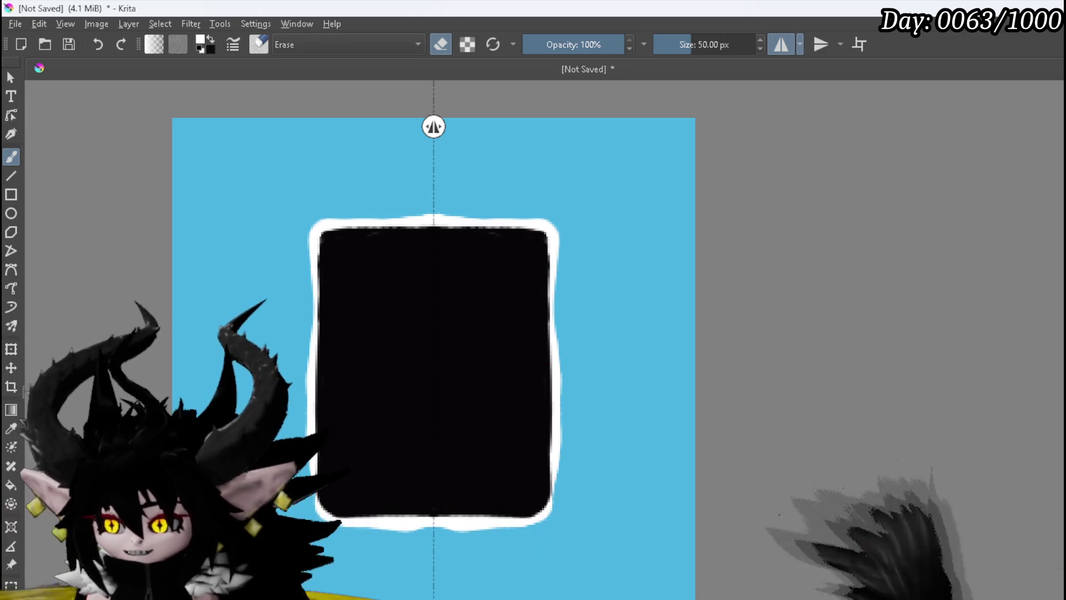
key(e)
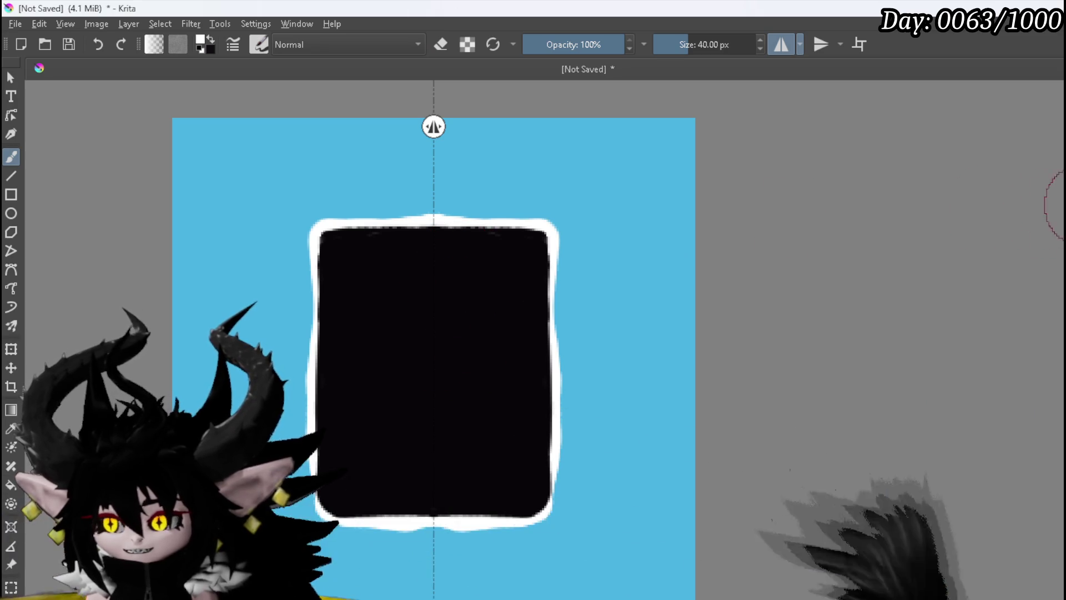
key(x)
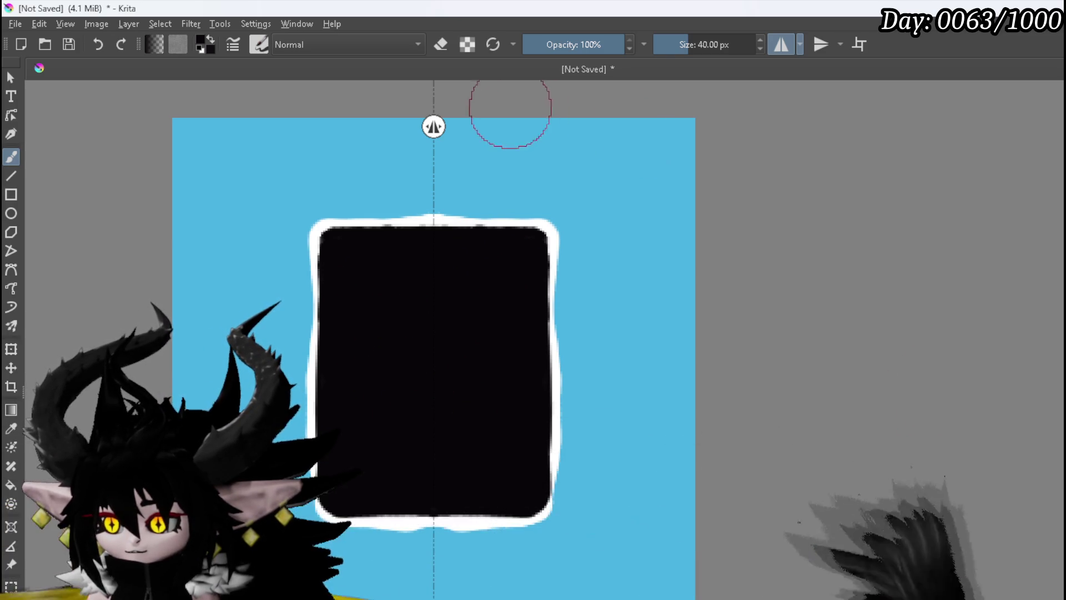
click(781, 46)
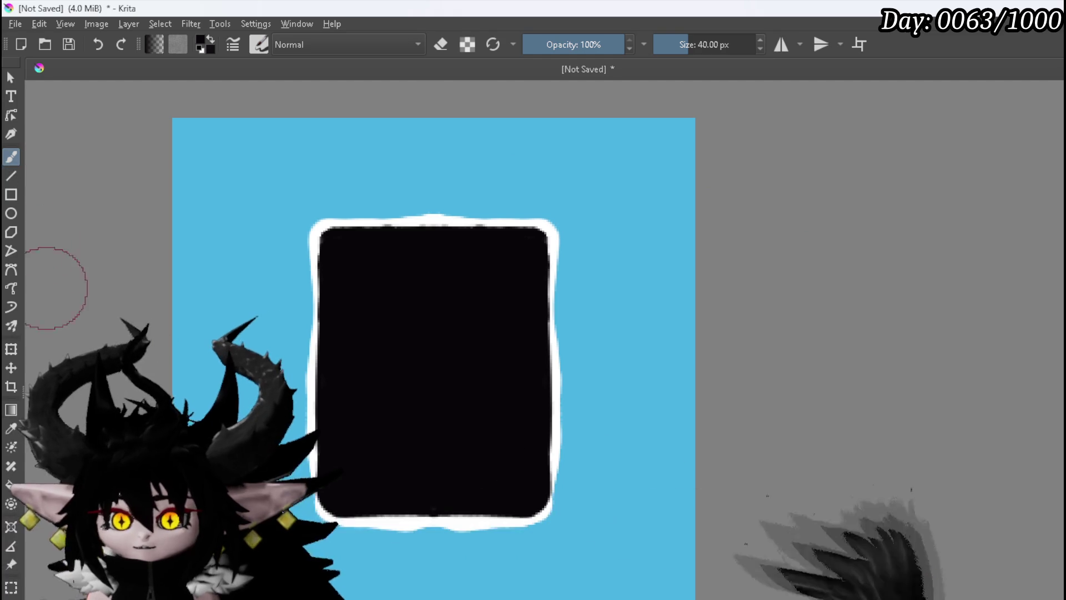
Step: Rotate the card clockwise, shift it slightly right, and apply the transform
click(11, 349)
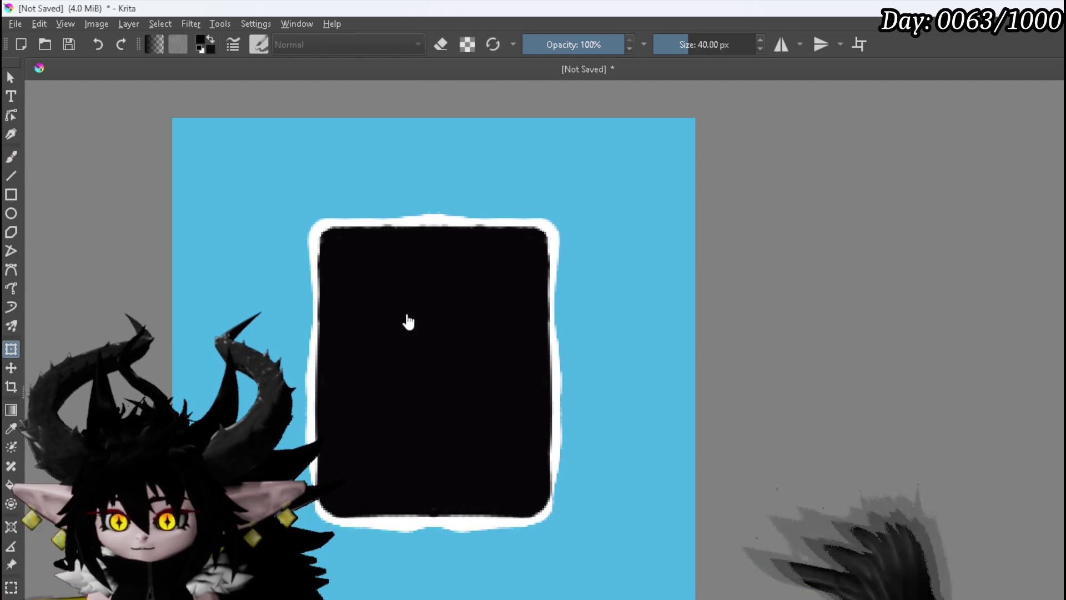
mouse_move(604, 198)
mouse_down()
mouse_move(644, 242)
mouse_move(642, 233)
mouse_up()
mouse_move(462, 275)
mouse_down()
mouse_move(561, 288)
mouse_move(563, 298)
mouse_up()
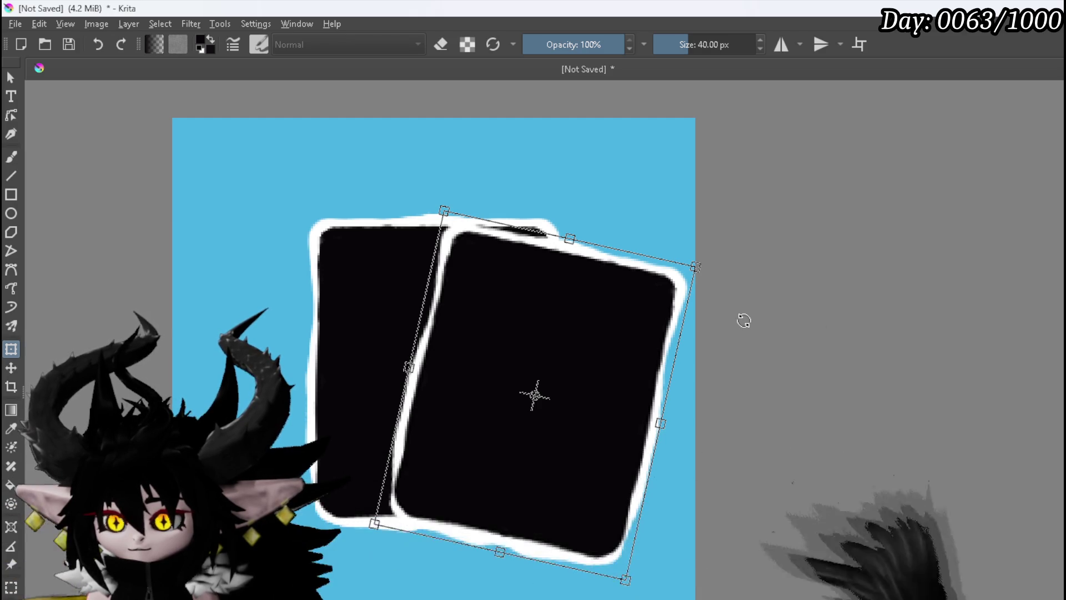
key(Return)
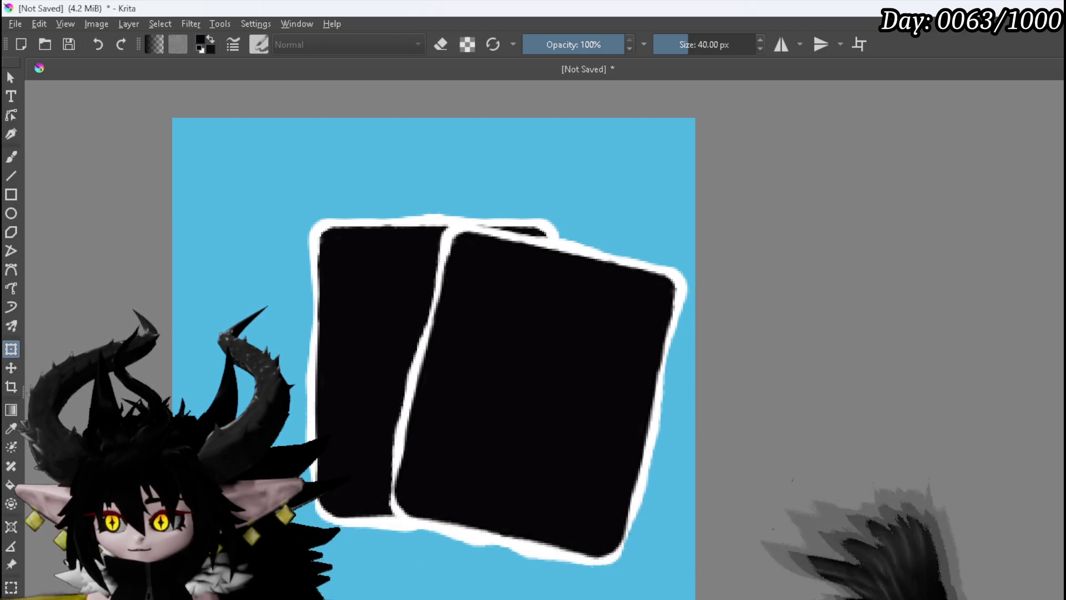
Step: Duplicate the tilted card, move the copy left, and rotate it counter-clockwise
key(ctrl+j)
mouse_move(564, 333)
mouse_down()
mouse_move(447, 266)
mouse_move(295, 257)
mouse_up()
mouse_move(359, 163)
mouse_down()
mouse_move(257, 161)
mouse_move(278, 209)
mouse_move(314, 232)
mouse_move(300, 239)
mouse_up()
key(Return)
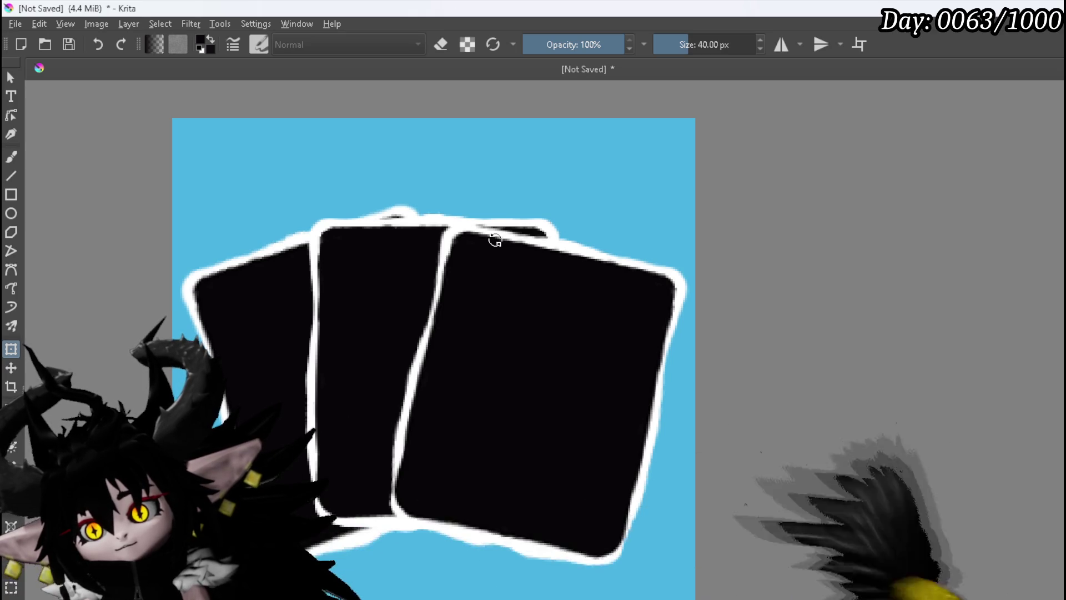
Step: Hide the light-blue background so the cards sit on transparency
scroll(494, 240, down, 4)
scroll(492, 236, up, 4)
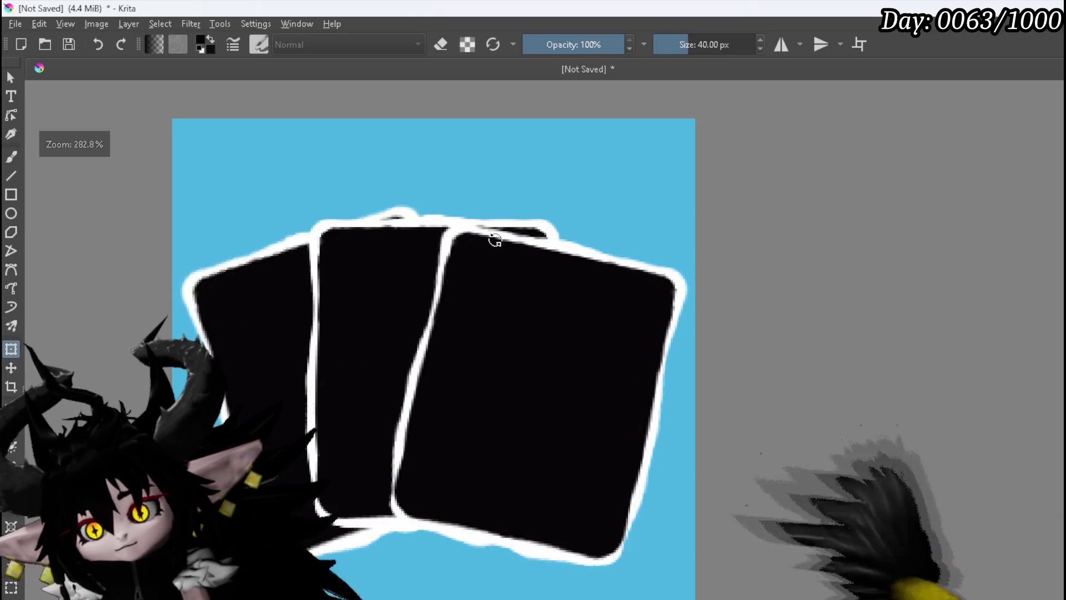
key(Delete)
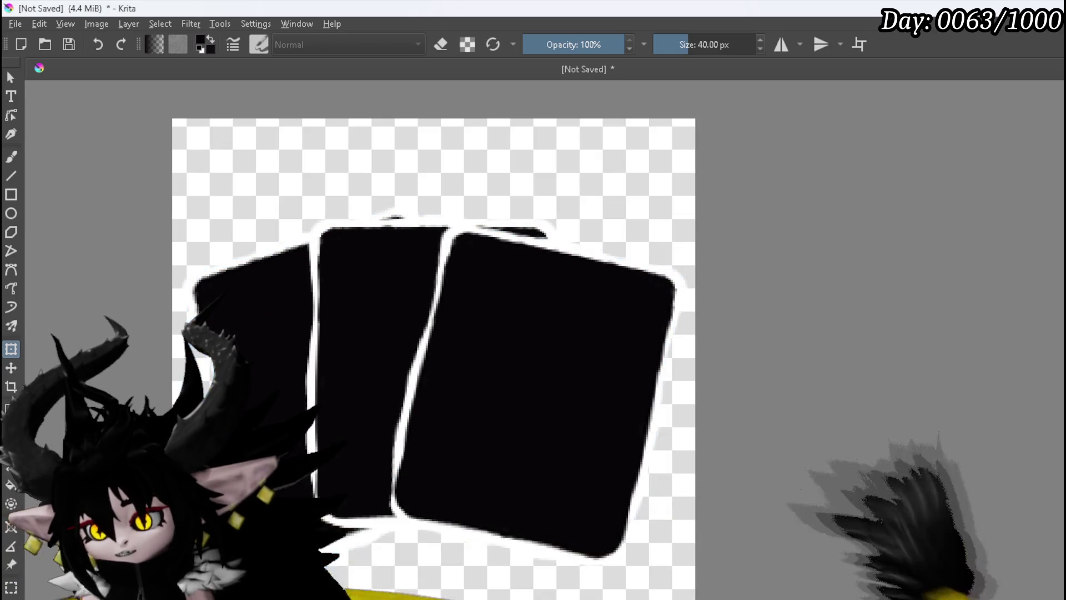
Step: Scale the fanned cards layer up slightly and apply the transform
click(15, 24)
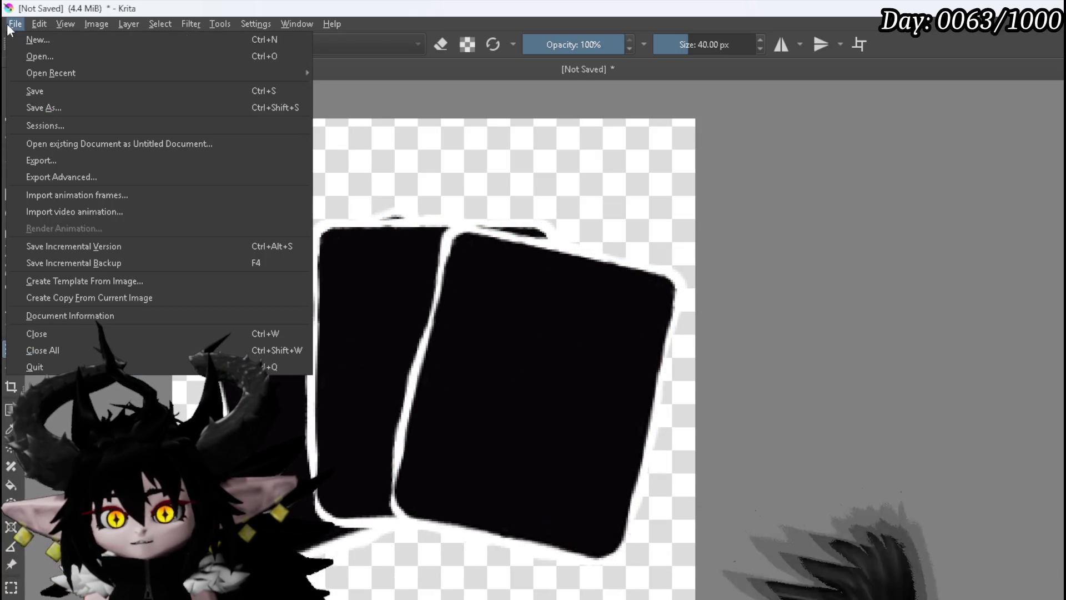
click(923, 285)
key(ctrl+t)
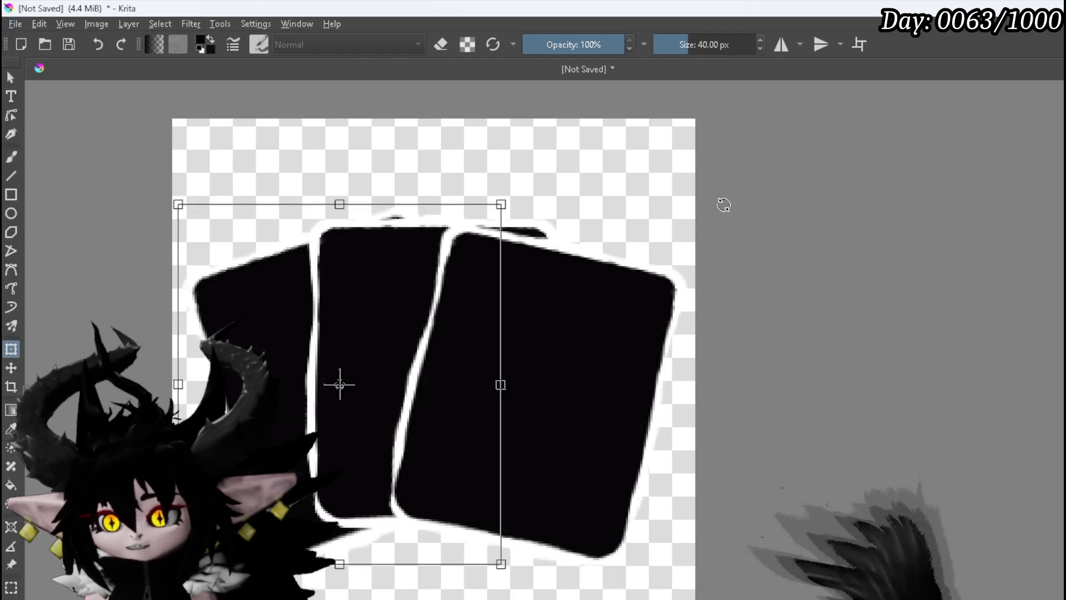
key(Escape)
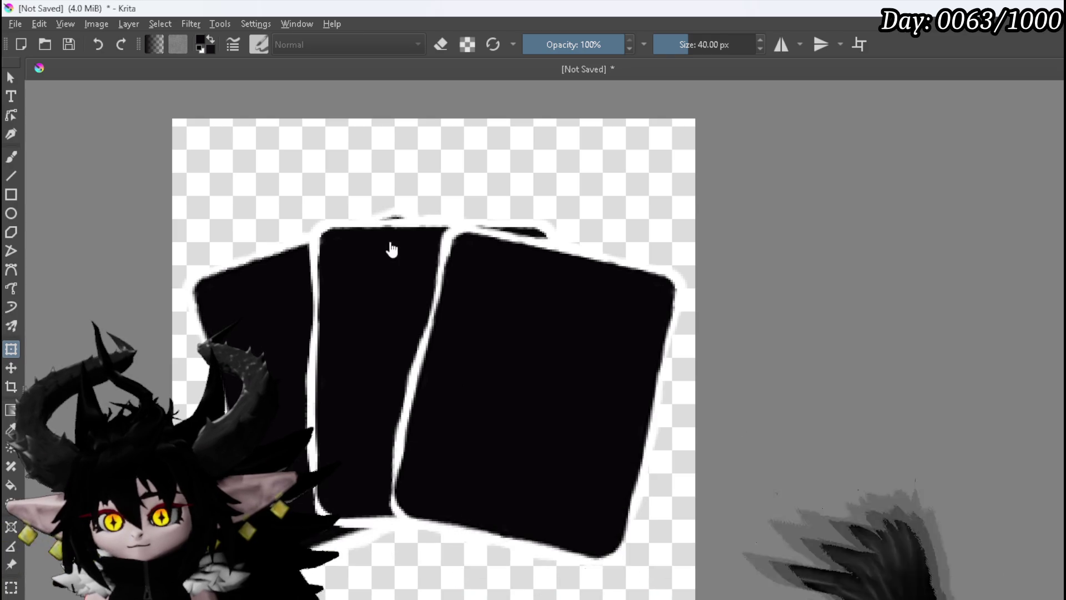
click(594, 166)
drag(691, 200, 696, 198)
key(Return)
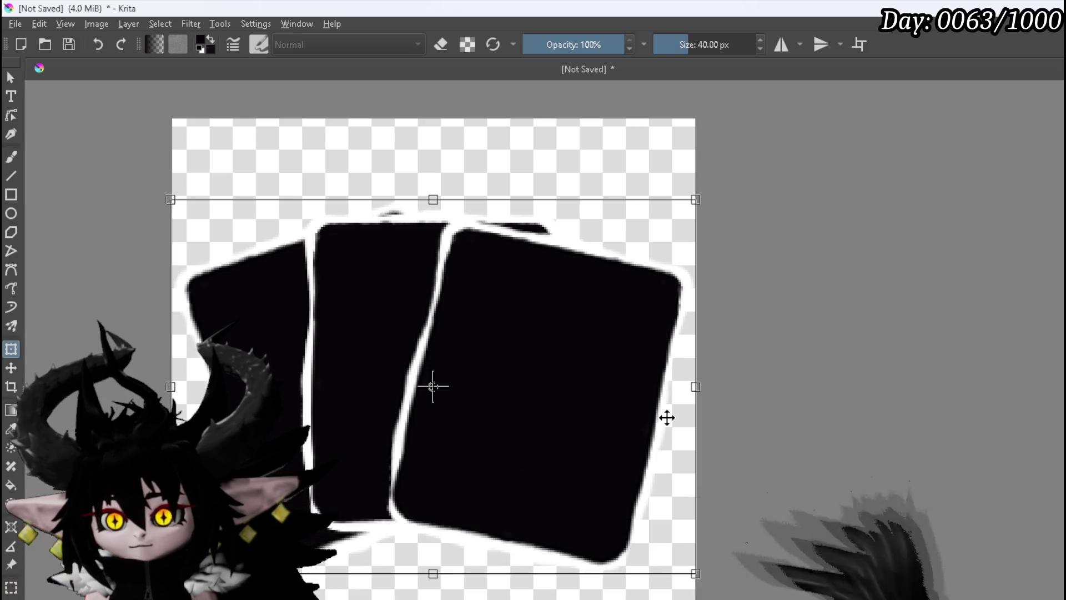
Step: Export the image as a PNG with the alpha channel kept
click(20, 24)
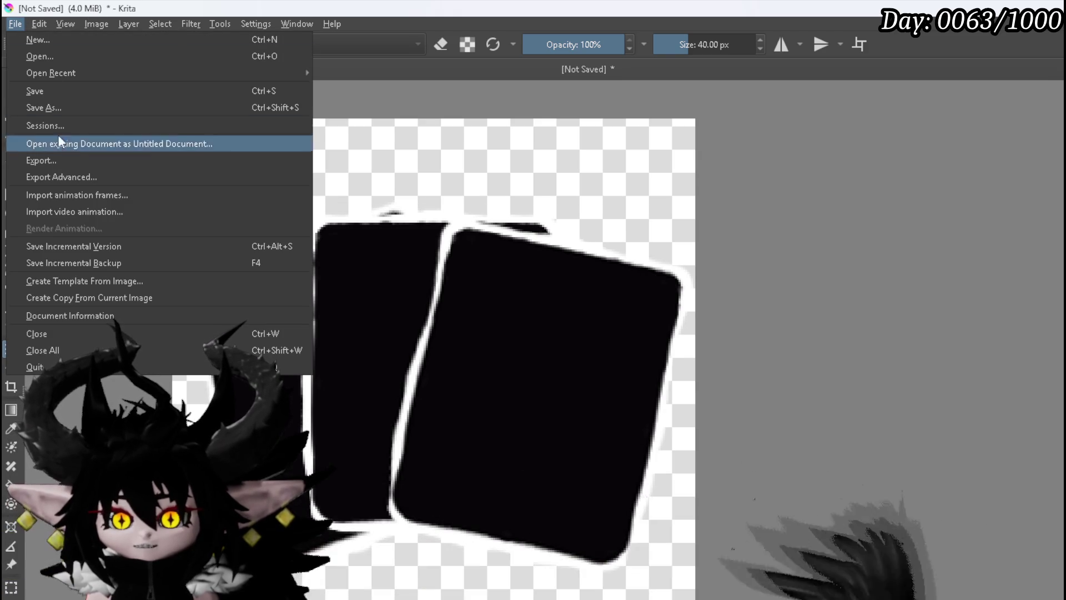
click(58, 164)
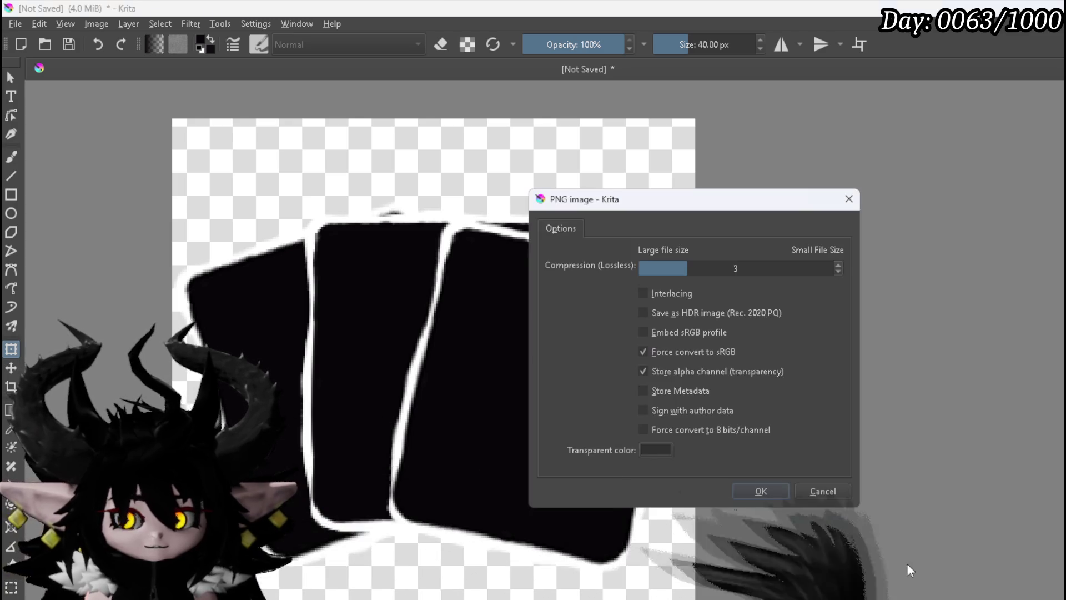
click(762, 497)
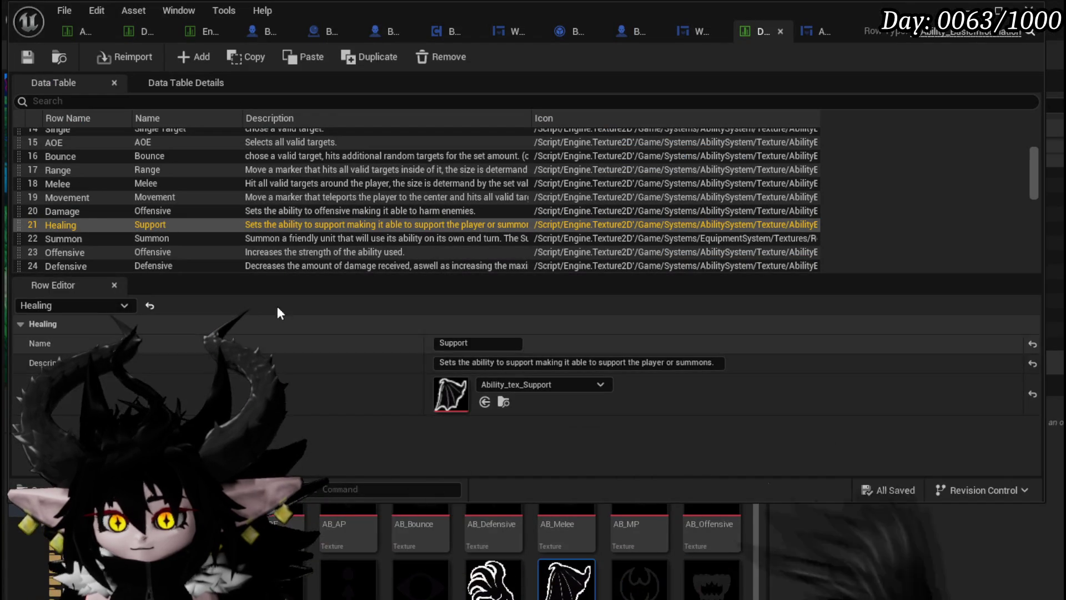
Step: Search the data table for 'Card', select the Card row, and save the asset
click(100, 102)
text(Card)
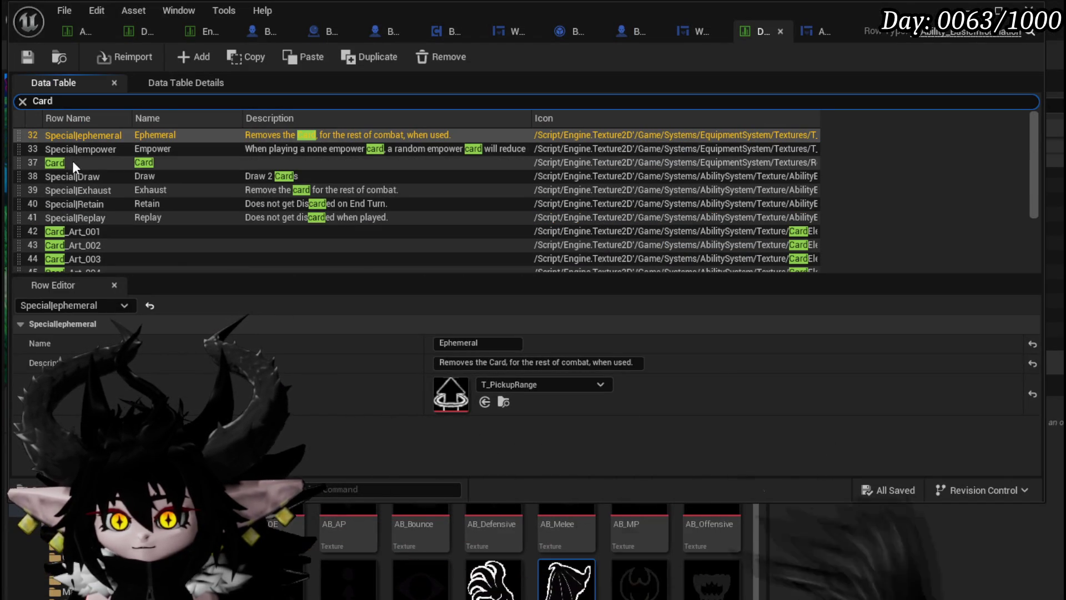
click(72, 161)
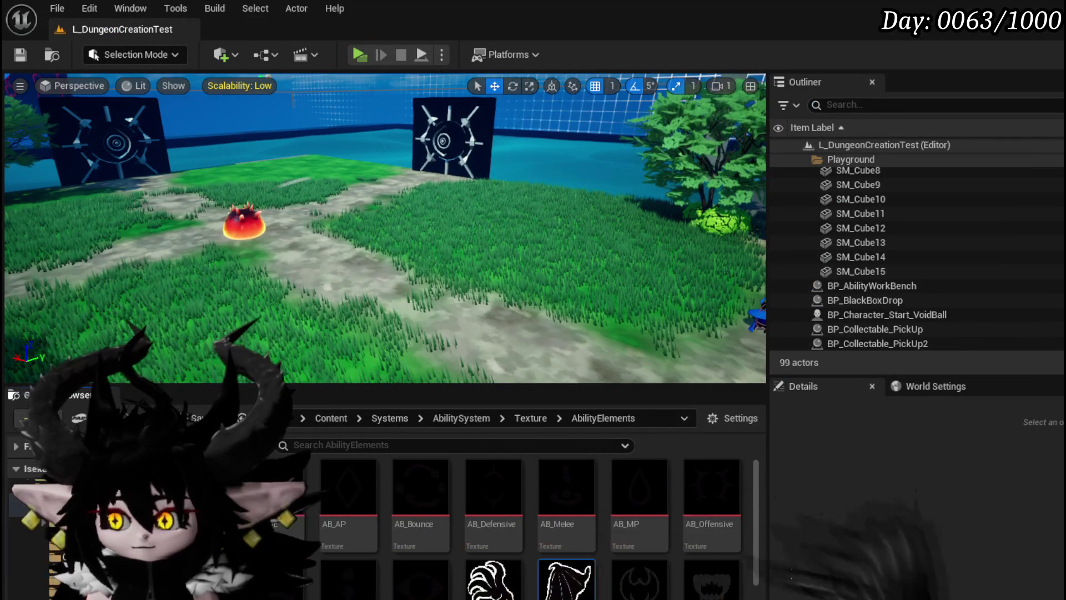
key(ctrl+shift+s)
click(808, 543)
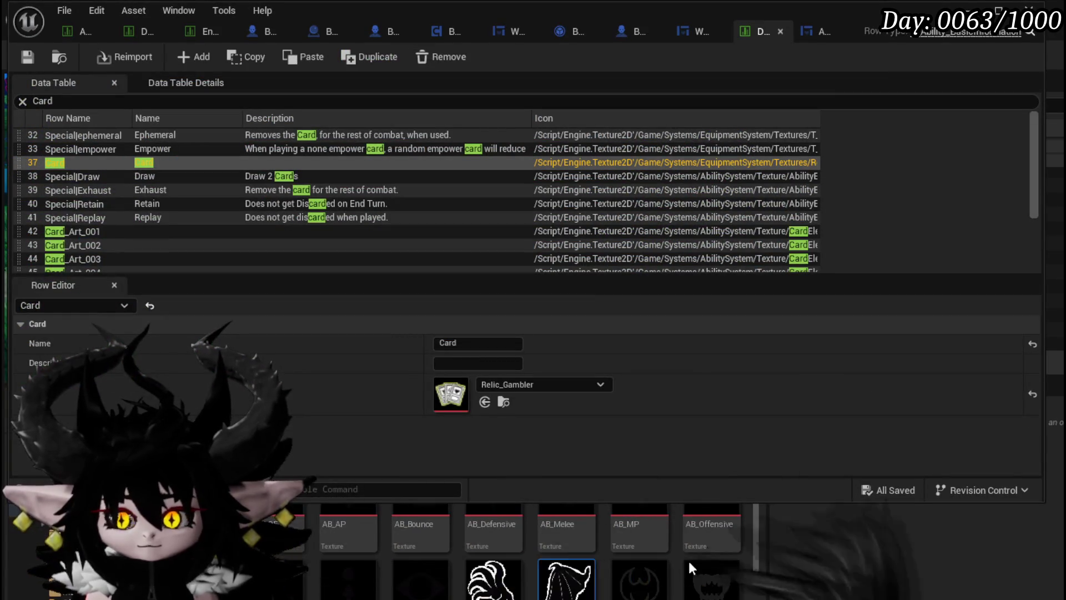
Step: Drop Ability_tex_Card from the Content Browser onto the Card row's Icon field
drag(493, 555, 483, 397)
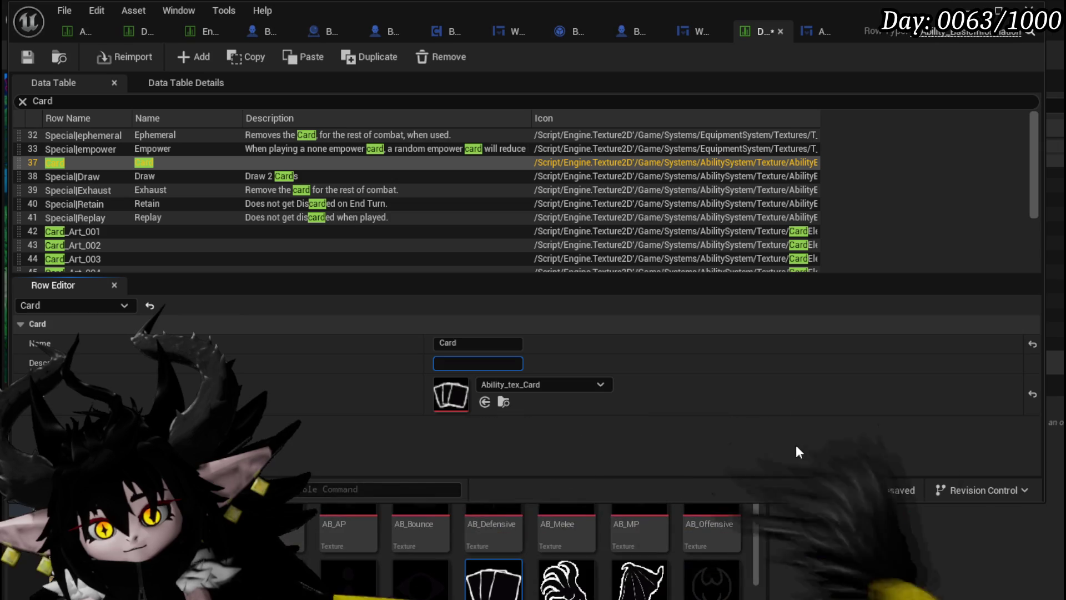
Step: Enter the Card description 'Cards dont execute combat actions.'
text(Card d)
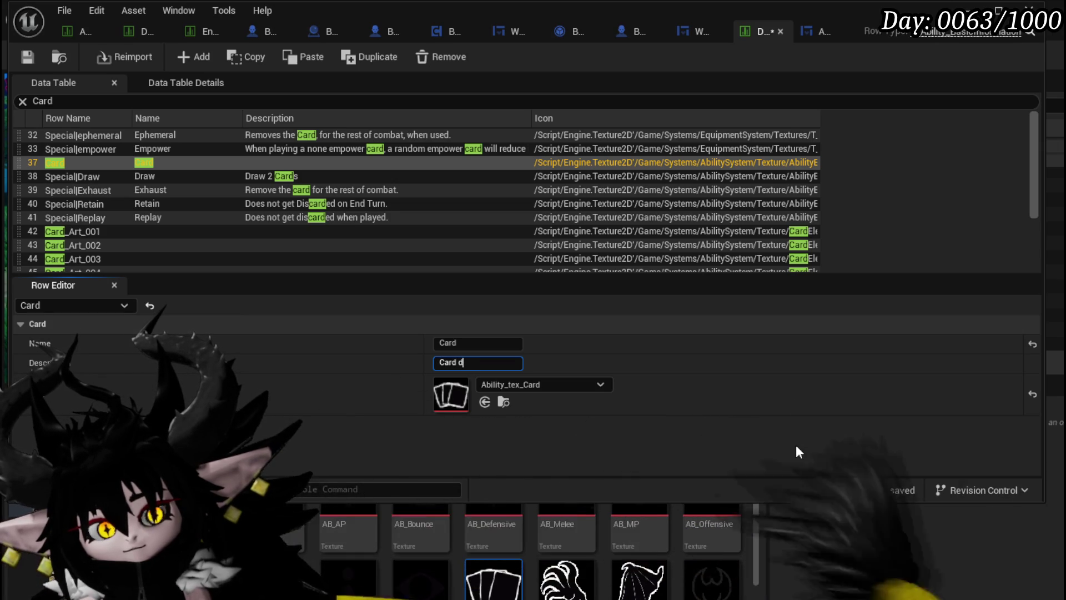
text(o)
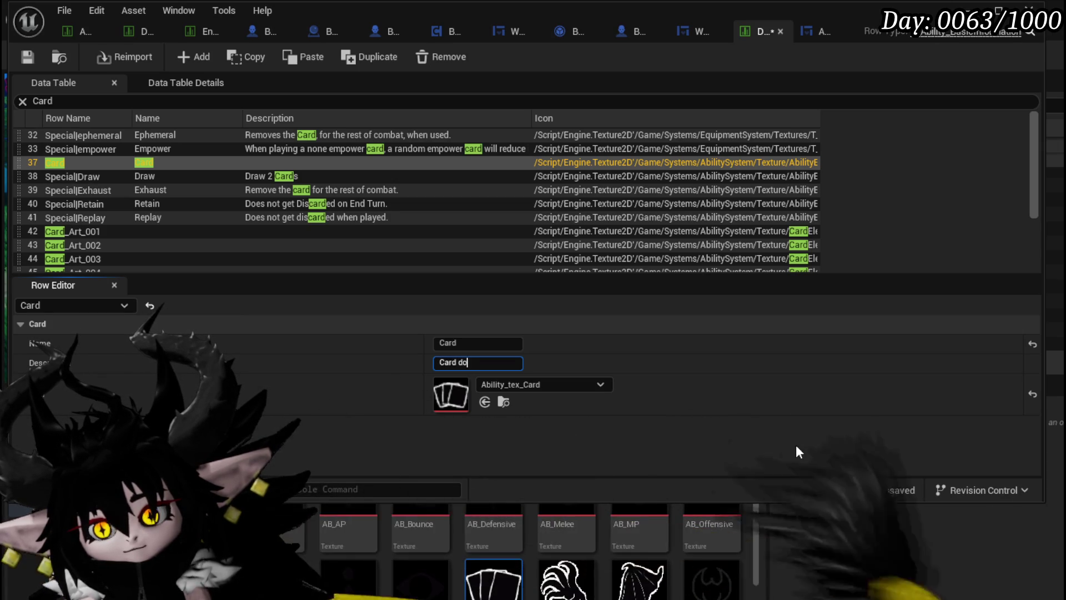
text(nt ec)
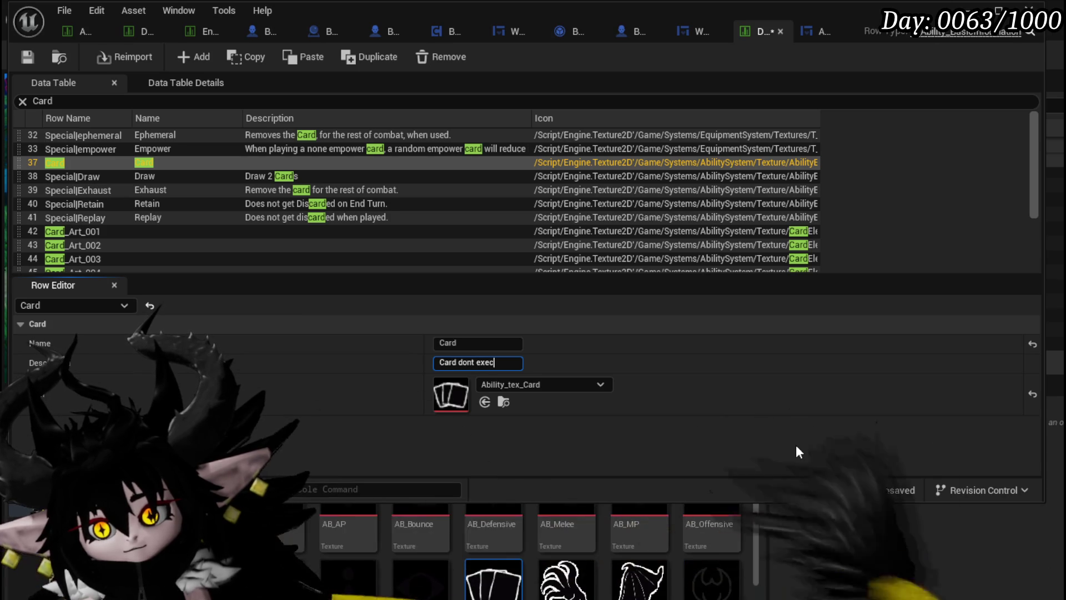
text(ut abil)
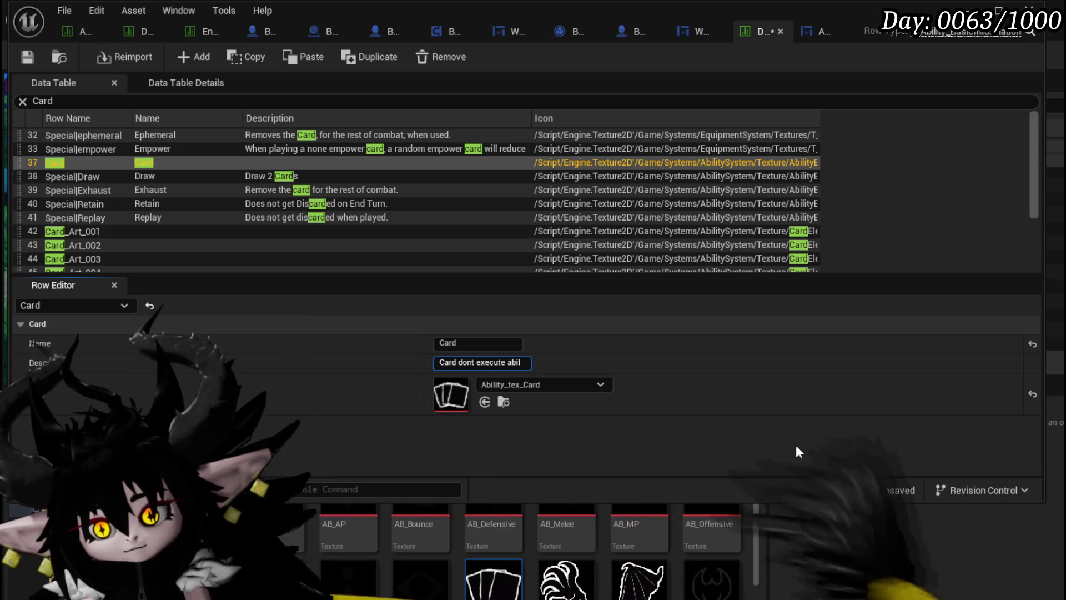
text(combat)
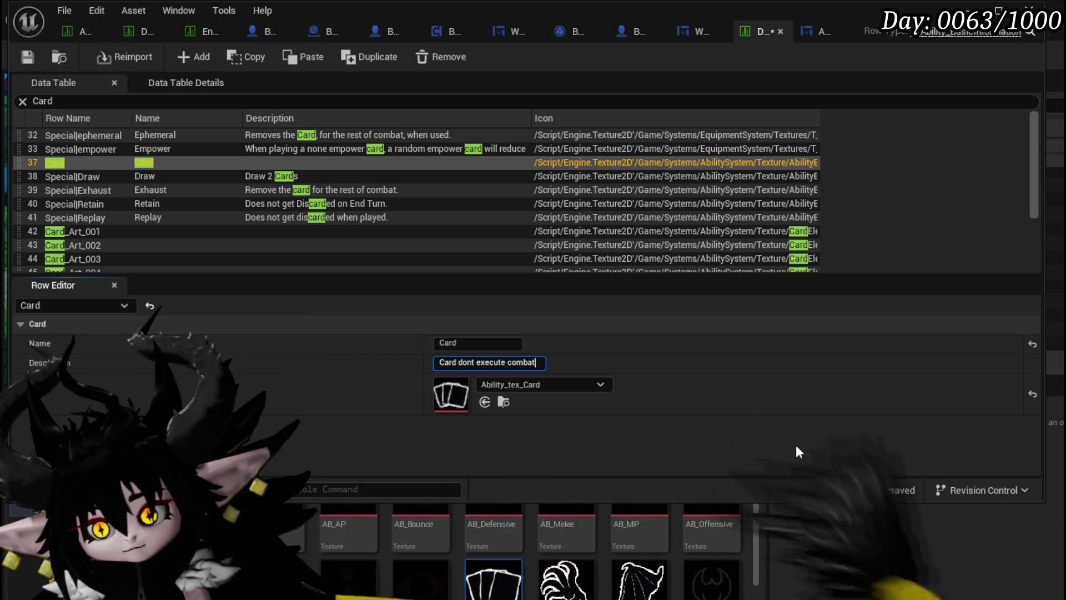
text( actions)
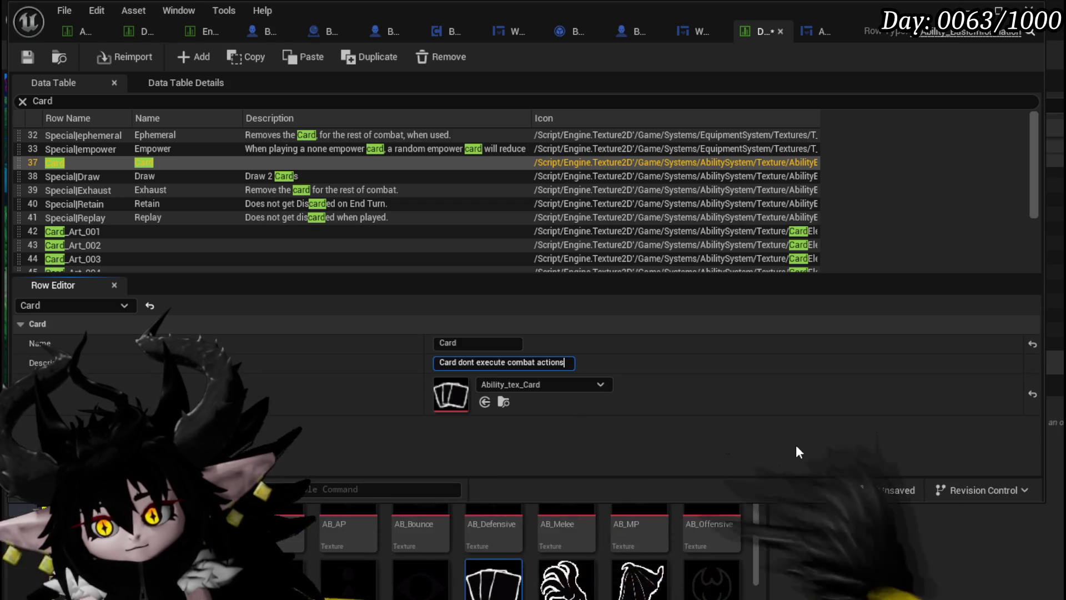
key(BackSpace)
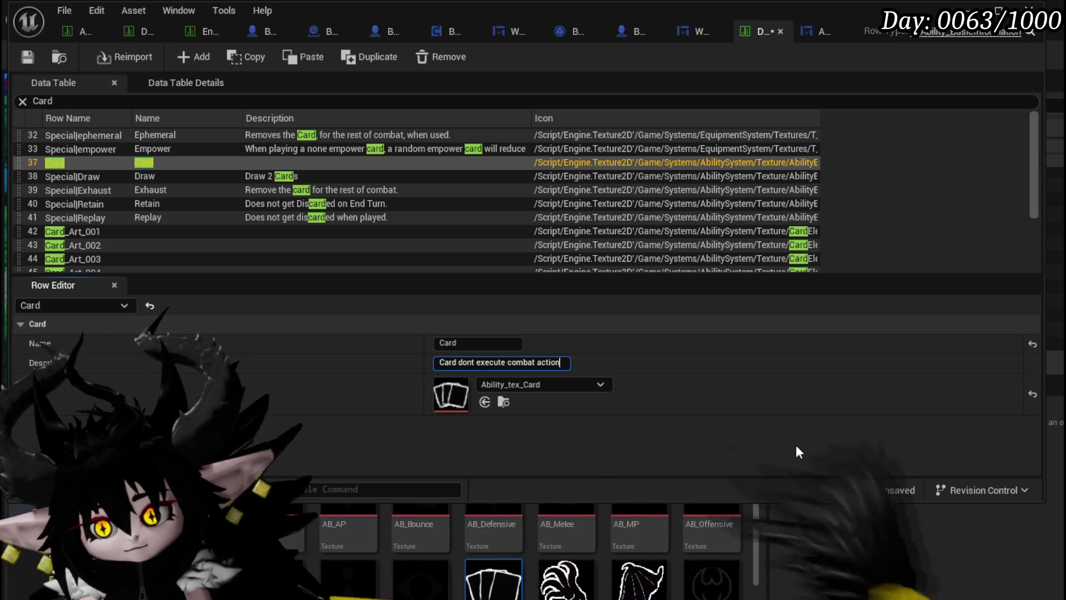
text(s)
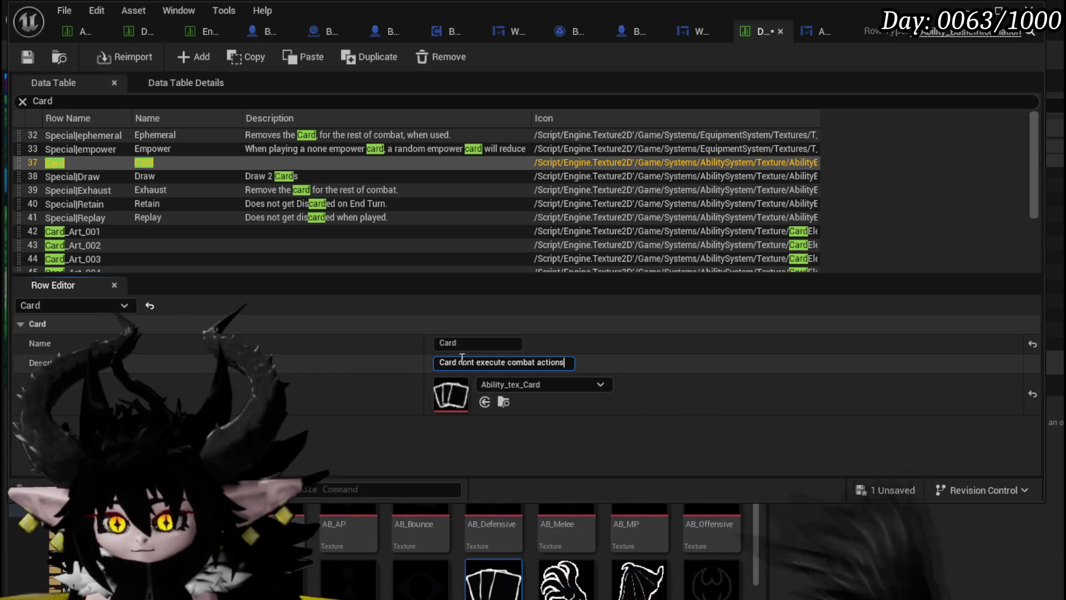
text(s)
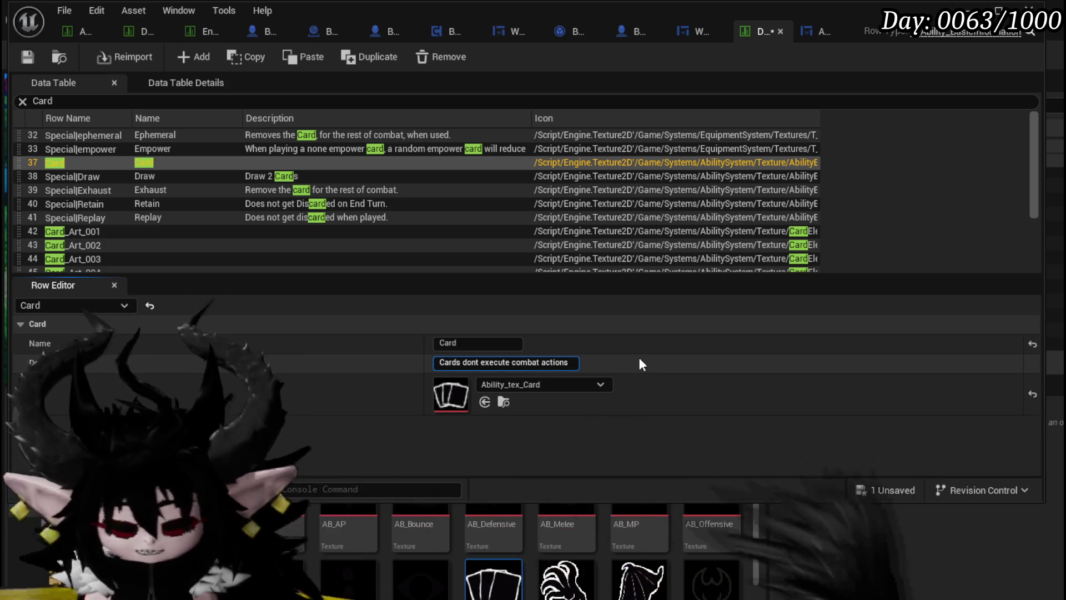
text(.)
Step: Save the ability data table, then search it for 'Offensiv'
click(886, 489)
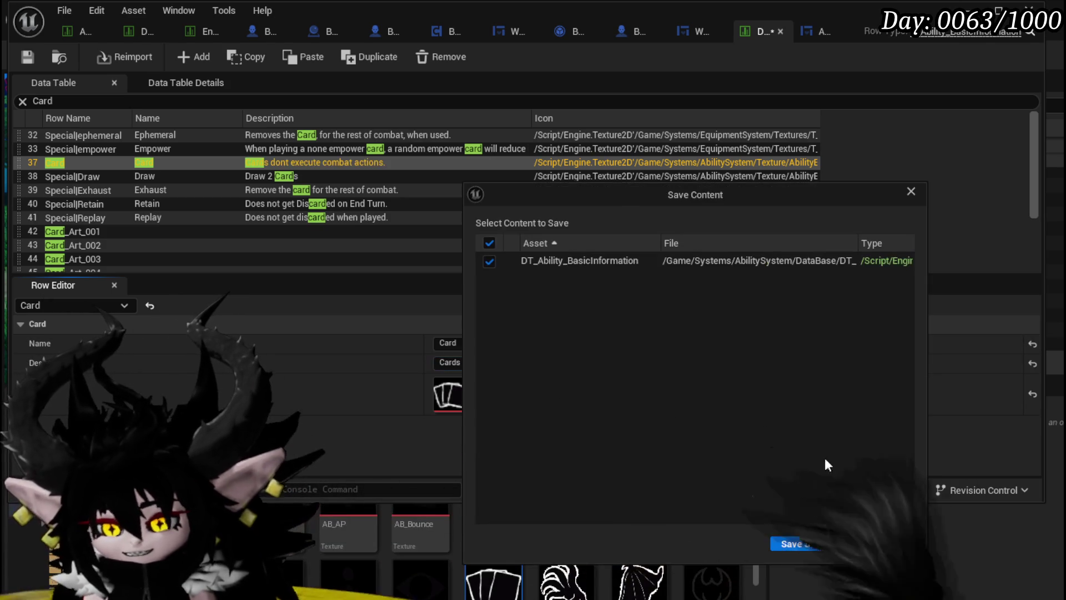
click(804, 544)
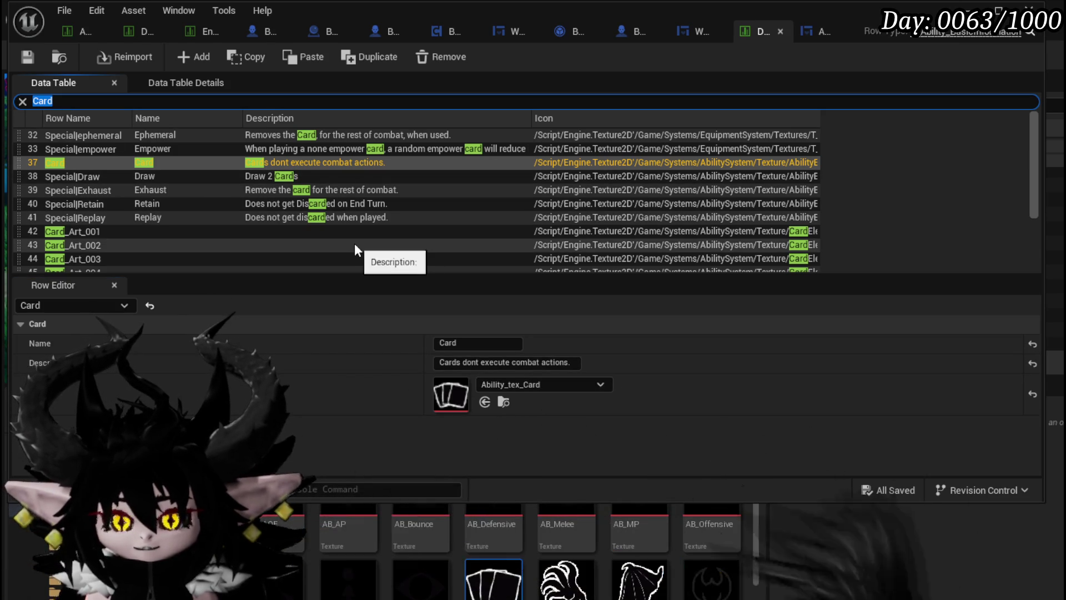
text(Offensiv)
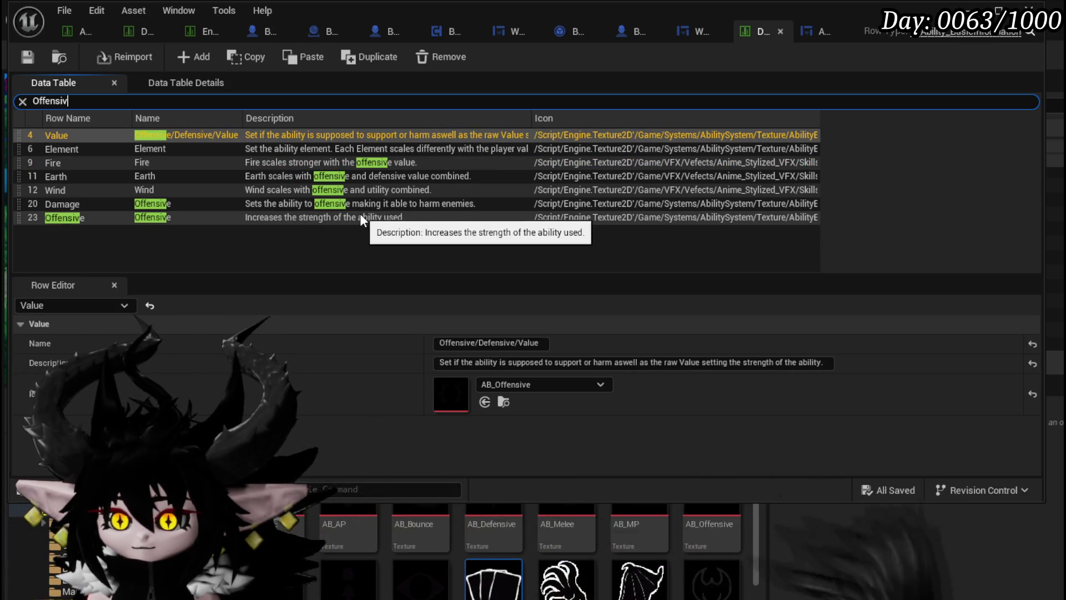
Step: Compare the Damage and Offensive rows' icons, ending back on the Damage row
click(66, 206)
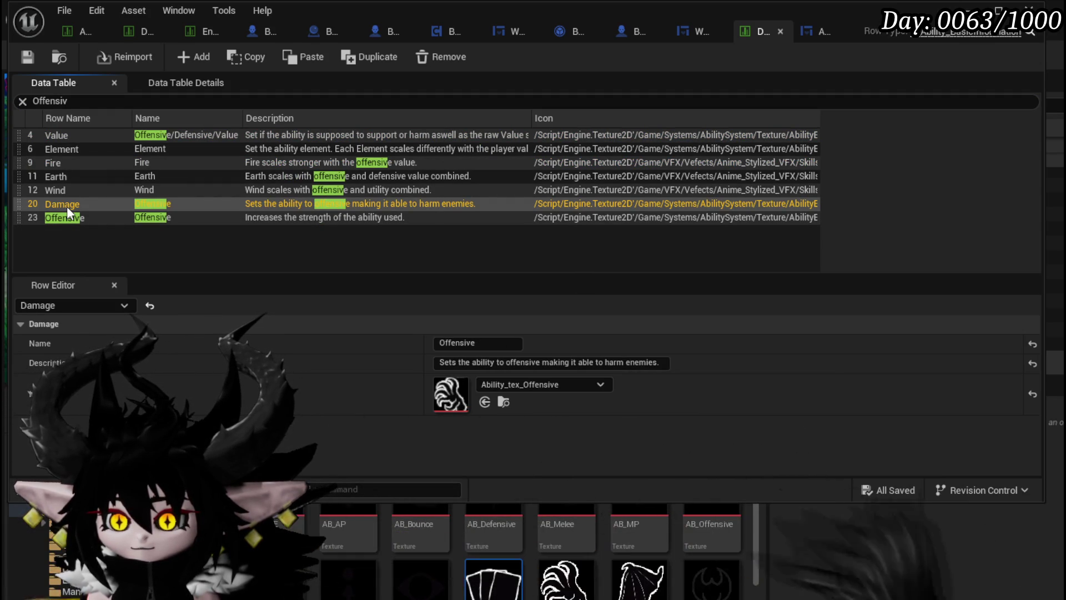
click(74, 218)
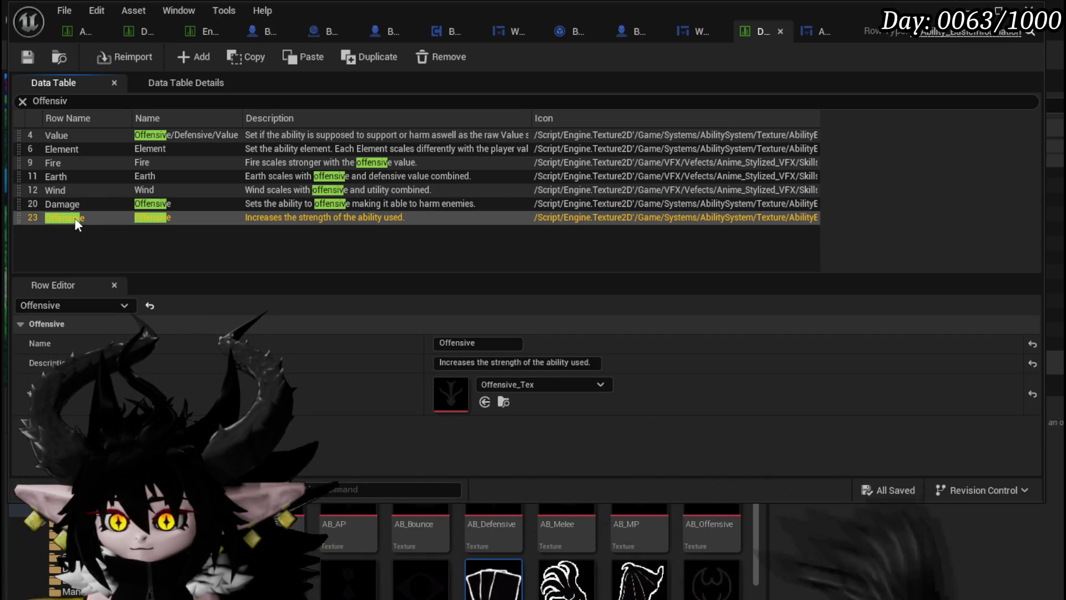
click(73, 205)
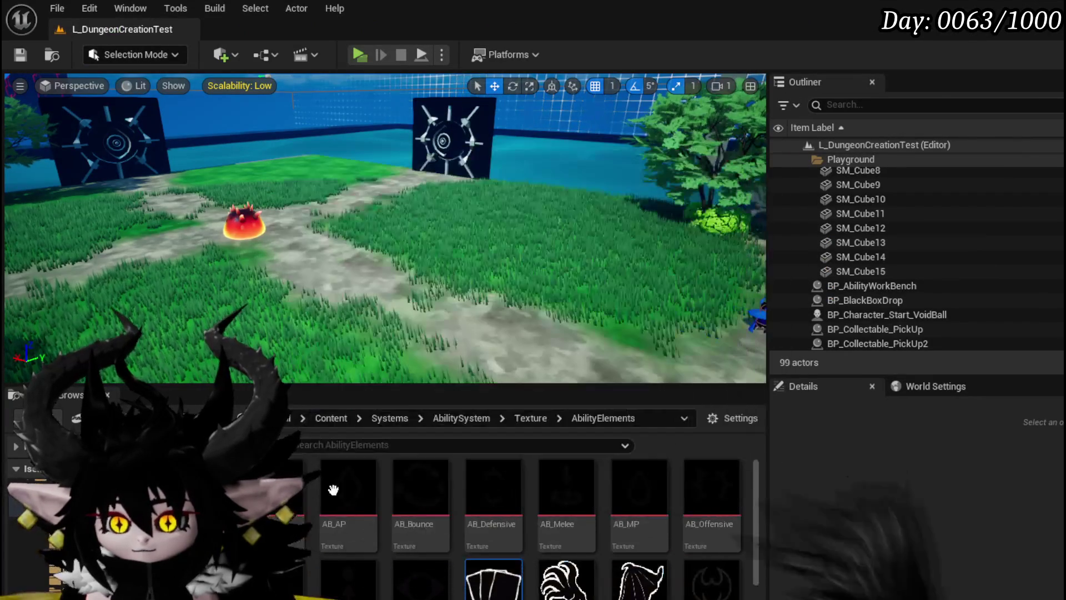
Step: Launch Play in Editor and view the available core cards from the Equipment core slot
mouse_move(683, 483)
mouse_move(638, 484)
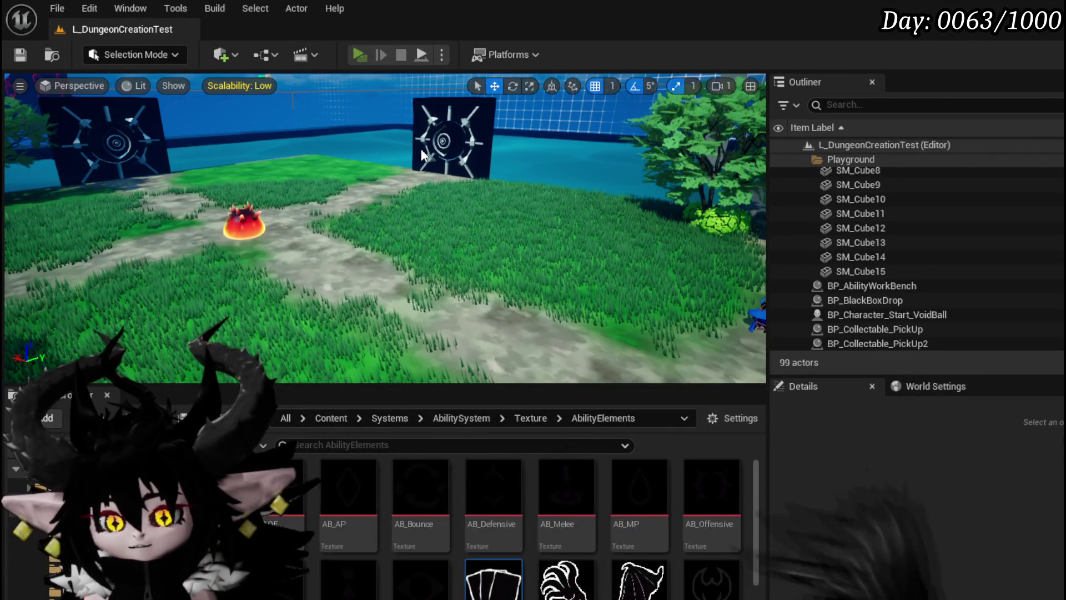
key(alt+p)
click(80, 40)
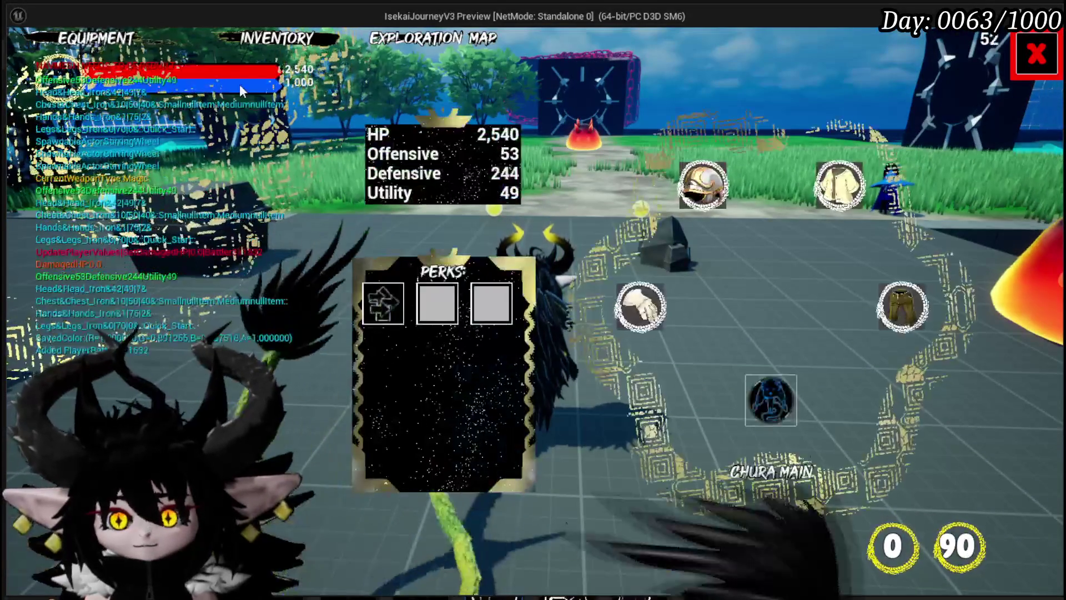
click(779, 401)
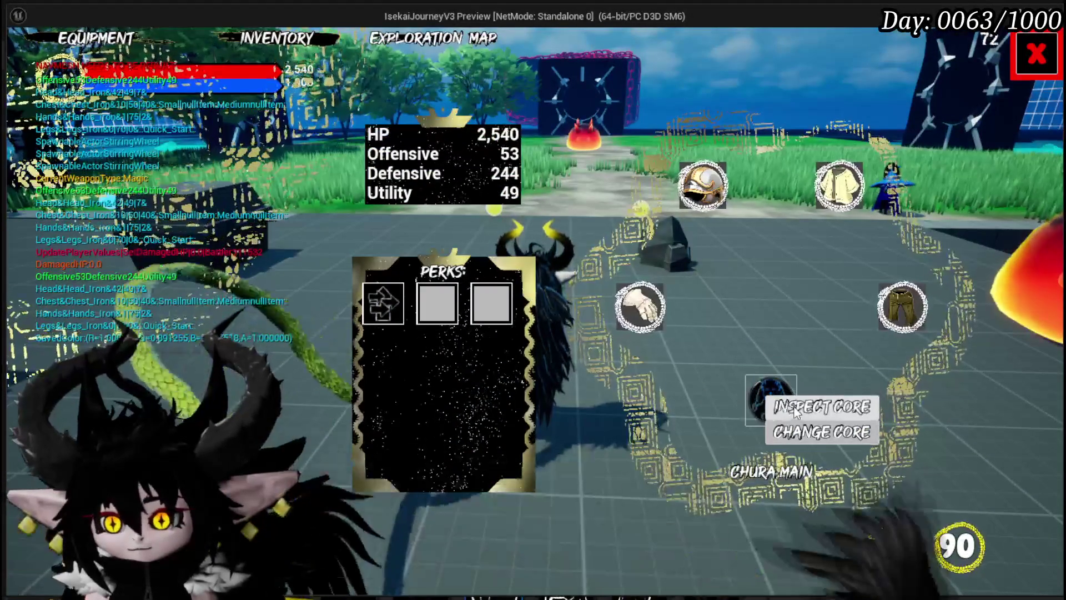
click(793, 407)
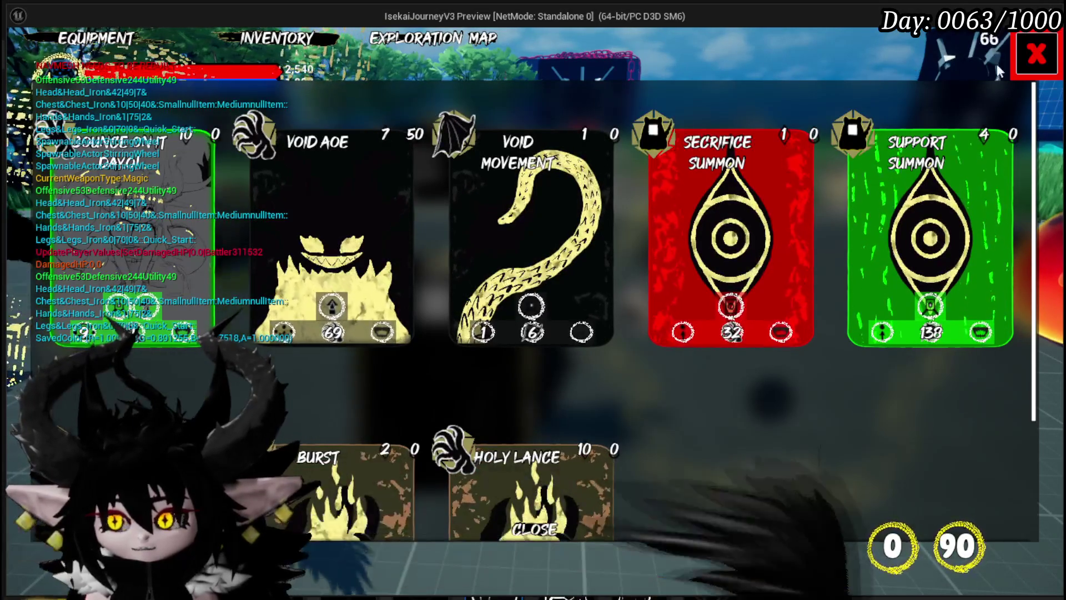
Step: Close the core cards panel and briefly check the card loadout panel
click(1027, 59)
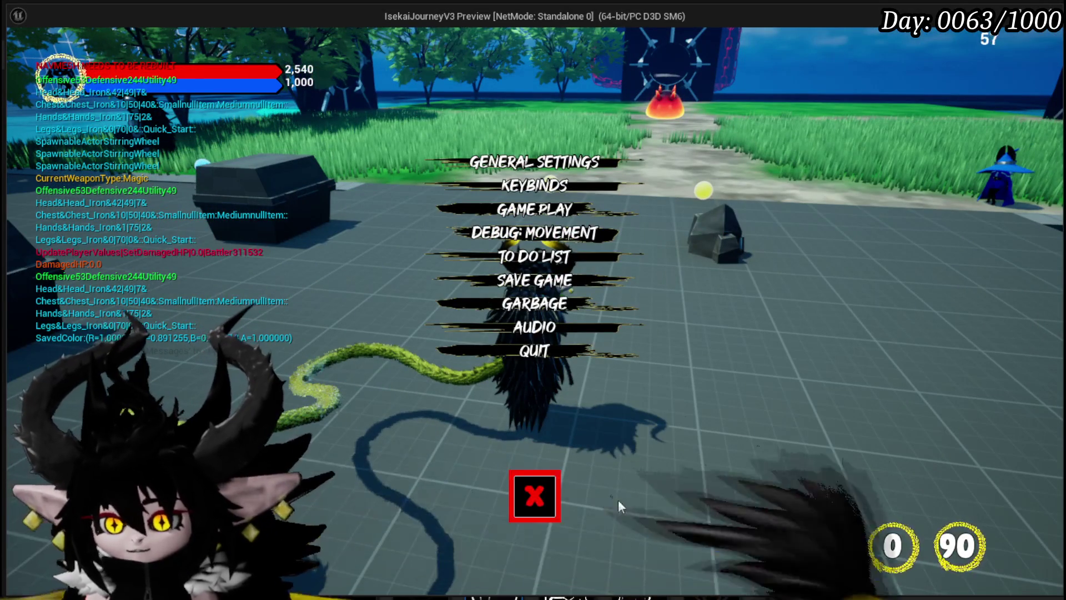
key(Escape)
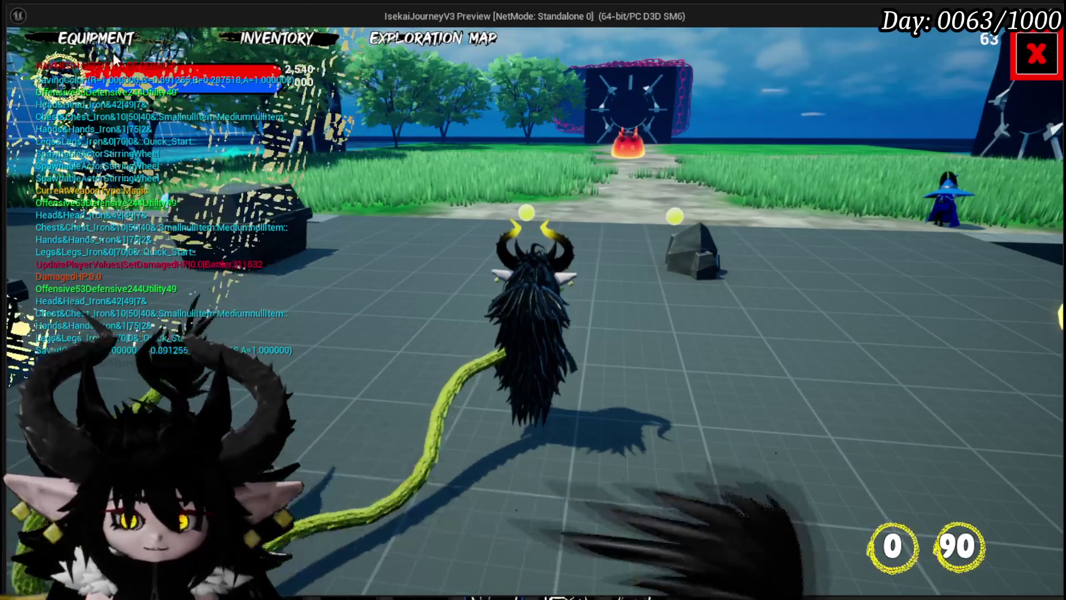
click(277, 38)
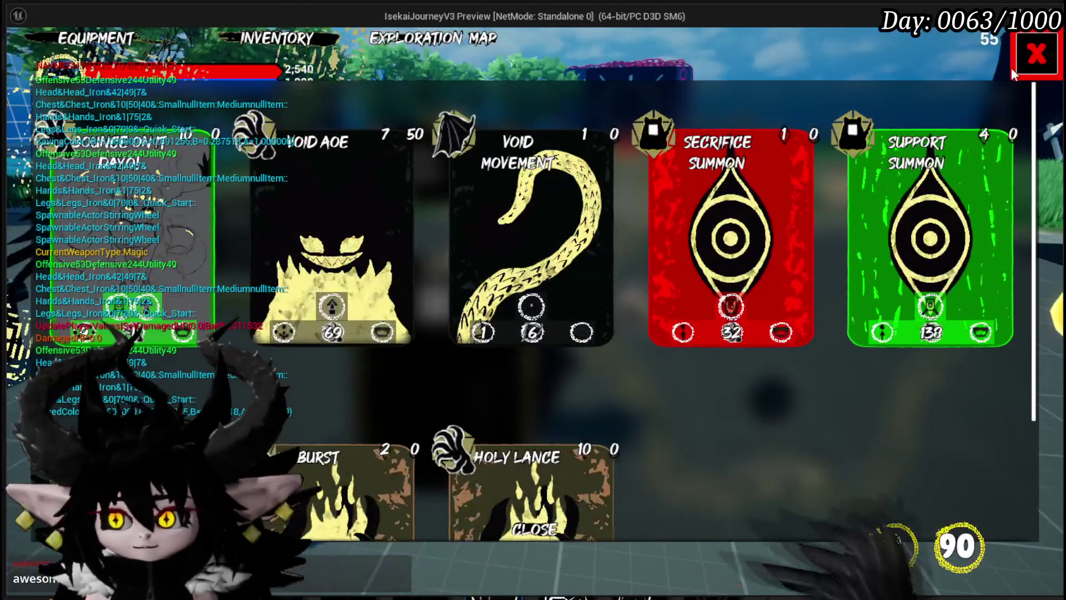
click(542, 532)
Step: Equip the Magic Status core through Change Core and close the equipment menu
click(791, 396)
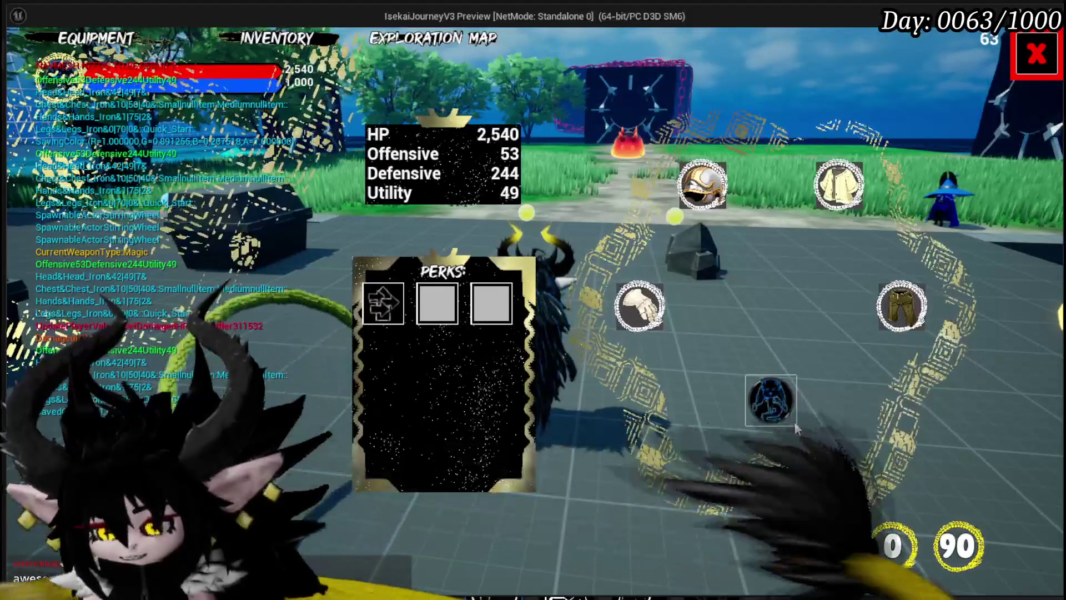
click(788, 439)
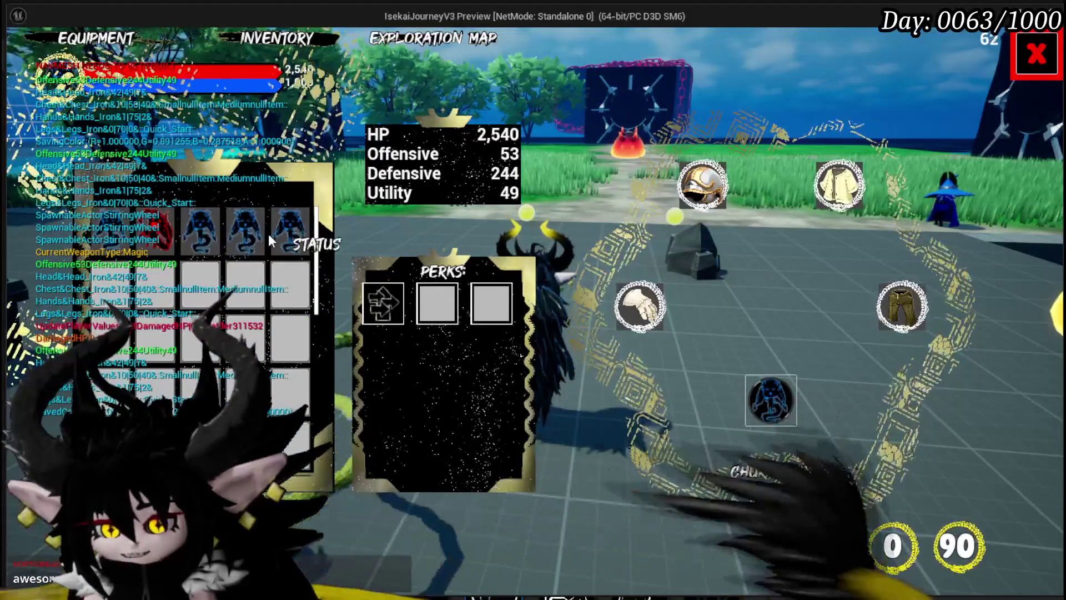
click(258, 232)
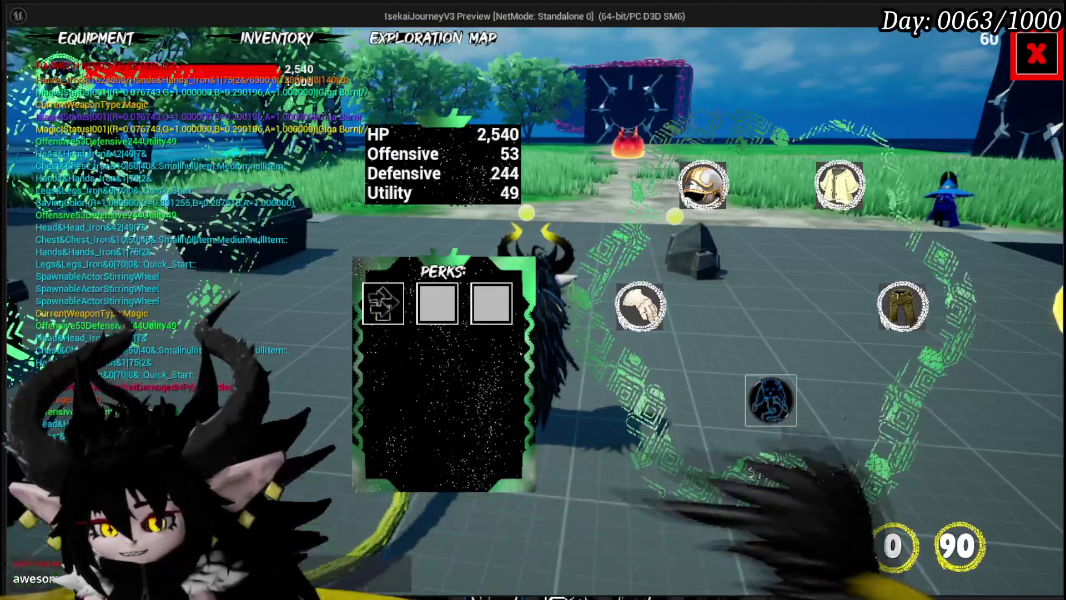
click(1036, 54)
Step: Run into the orange fire slime to start a battle
key(w)
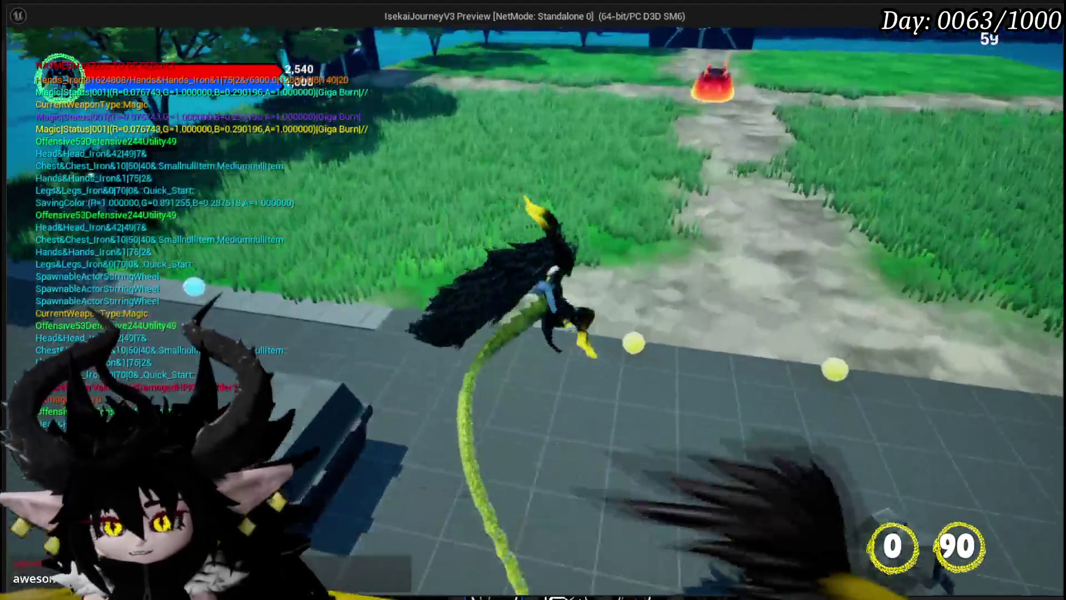
key(w)
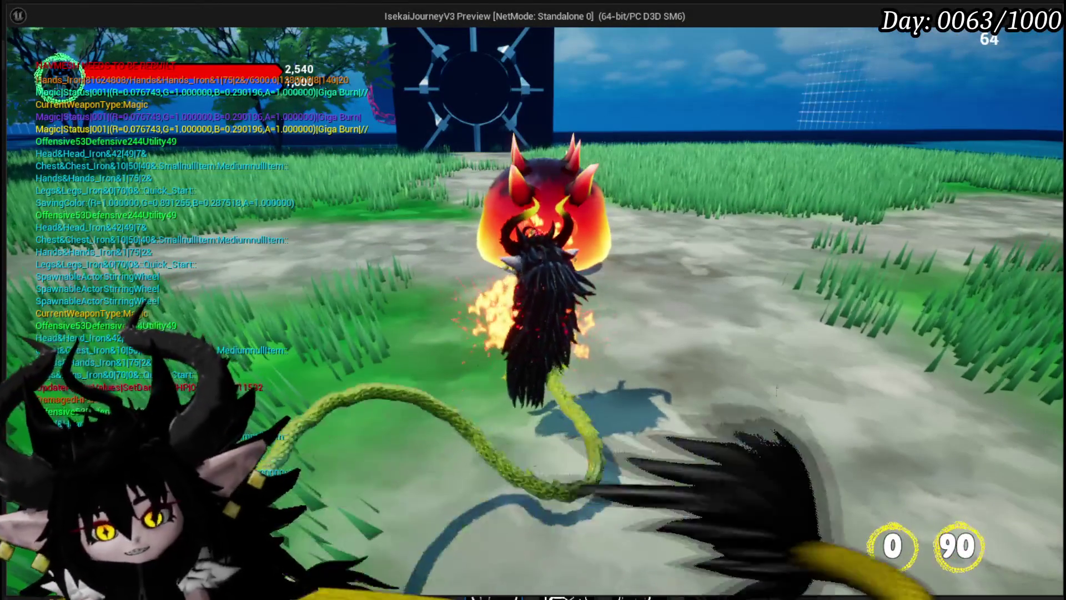
key(e)
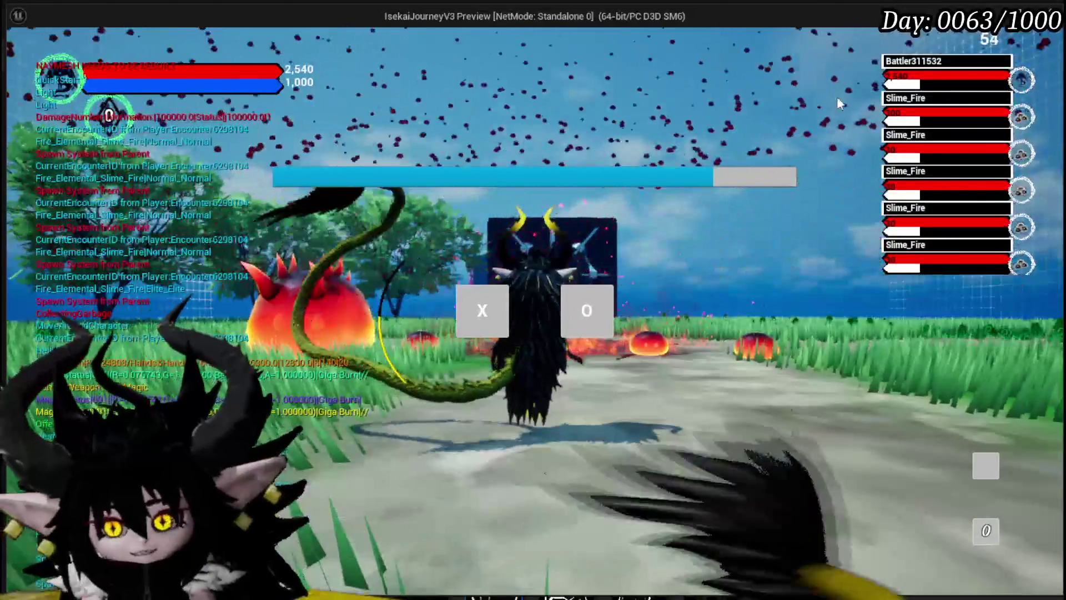
Step: Enter the battle and play Void Movement on a target spot
click(487, 310)
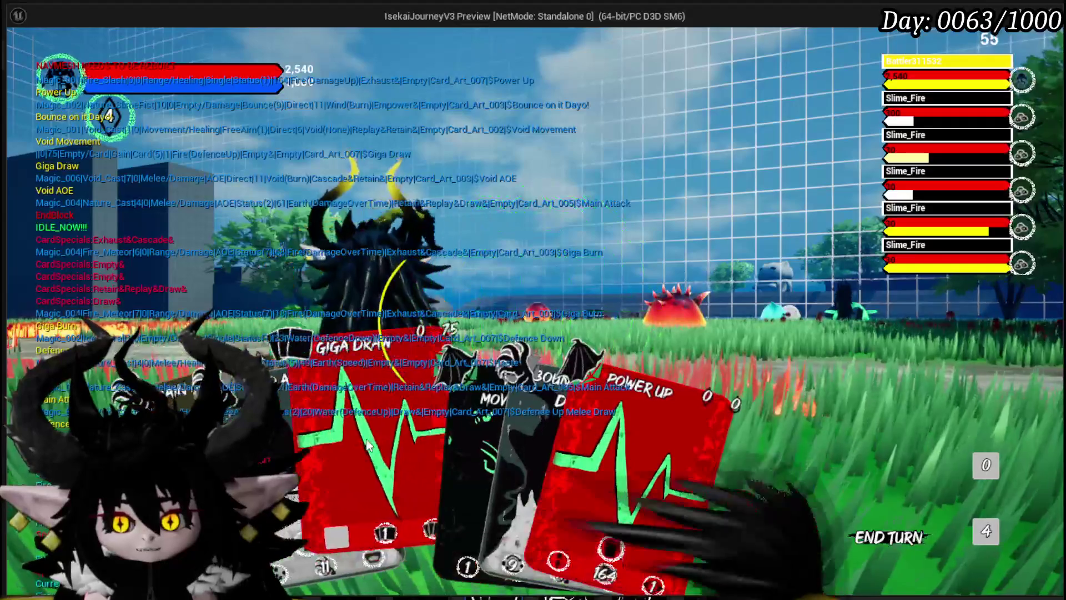
click(410, 418)
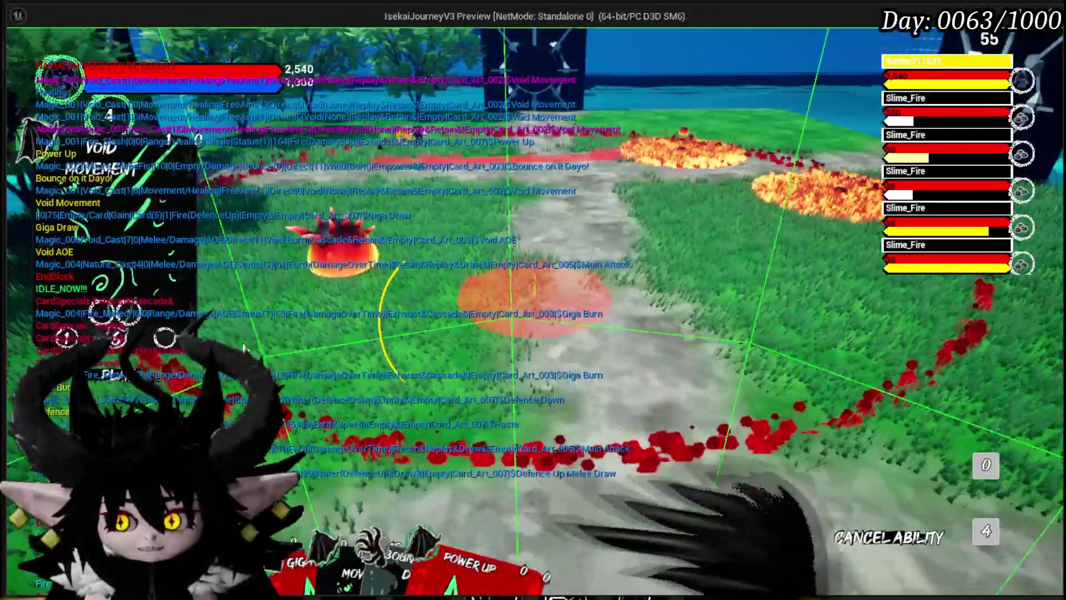
click(481, 330)
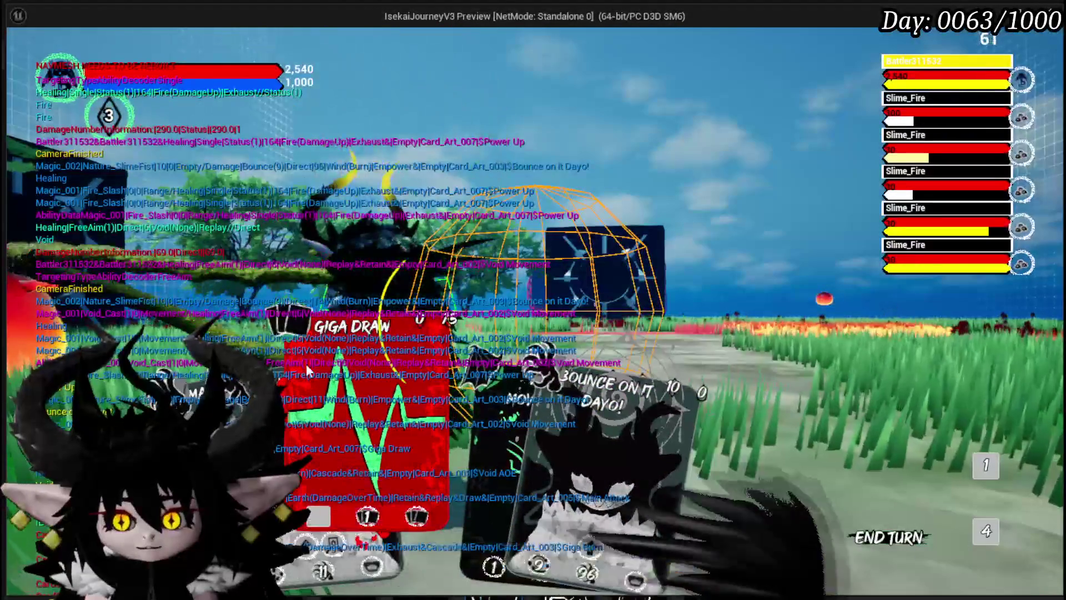
Step: Cast Giga Draw, then stop the session and relaunch the game preview
click(327, 397)
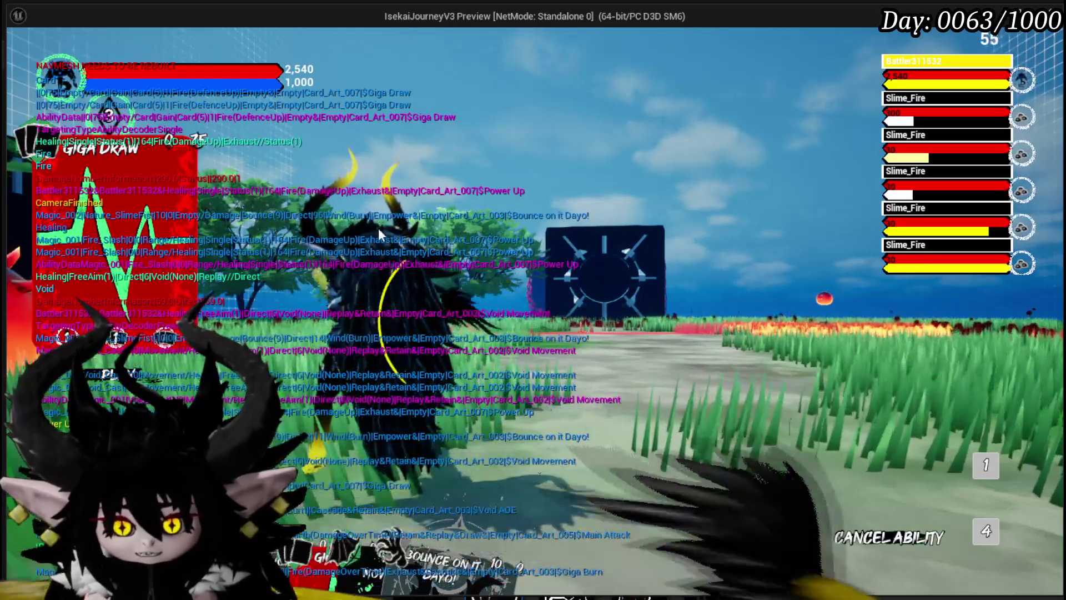
click(378, 227)
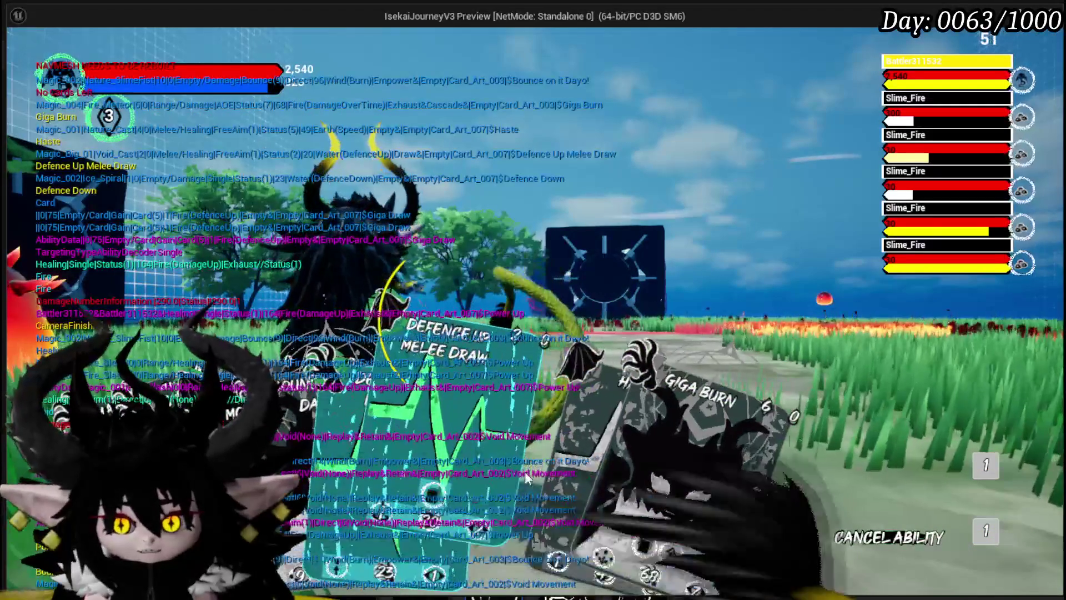
click(336, 314)
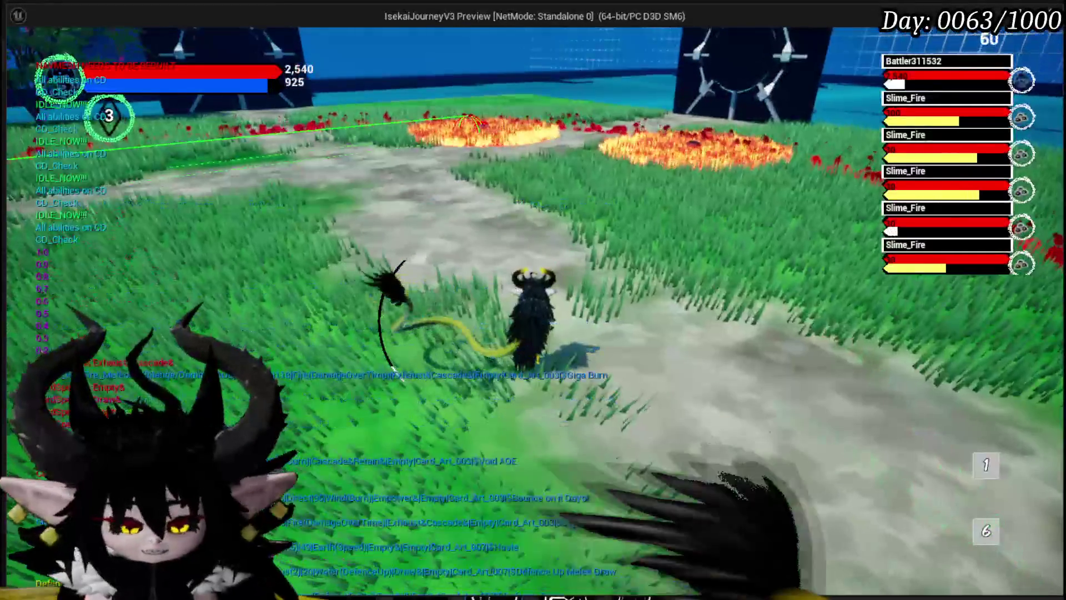
key(Escape)
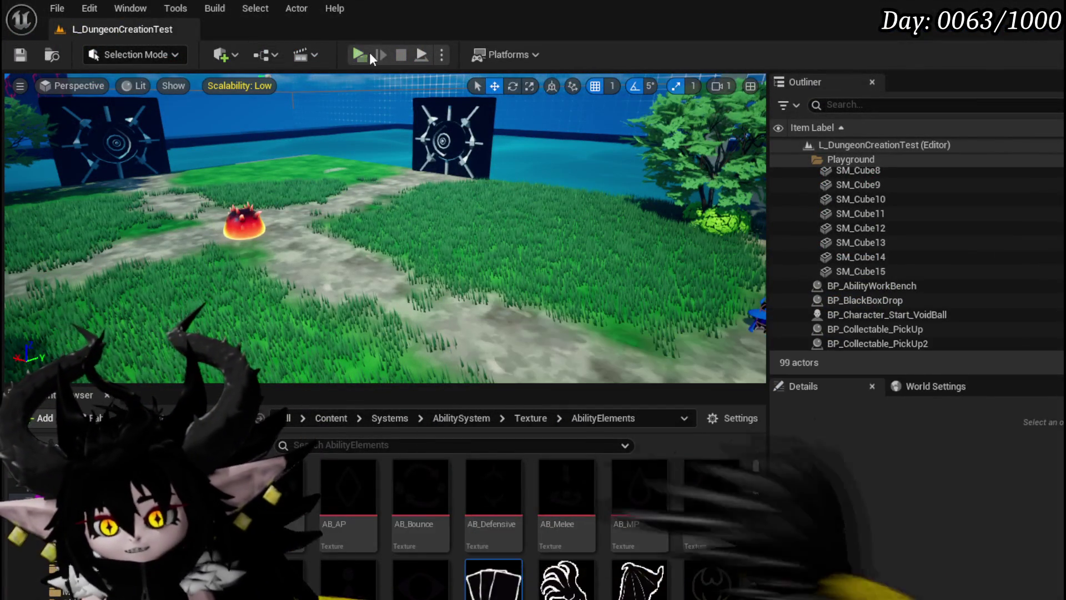
key(alt+p)
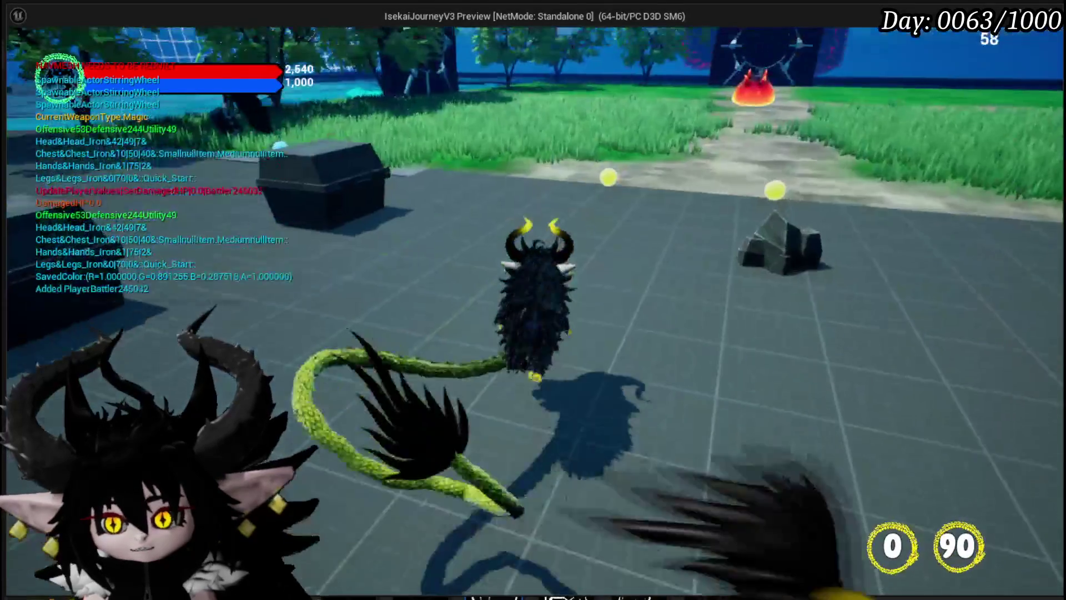
Step: Walk to the bench and show the Status core's ability cards in the Ability panel
key(w)
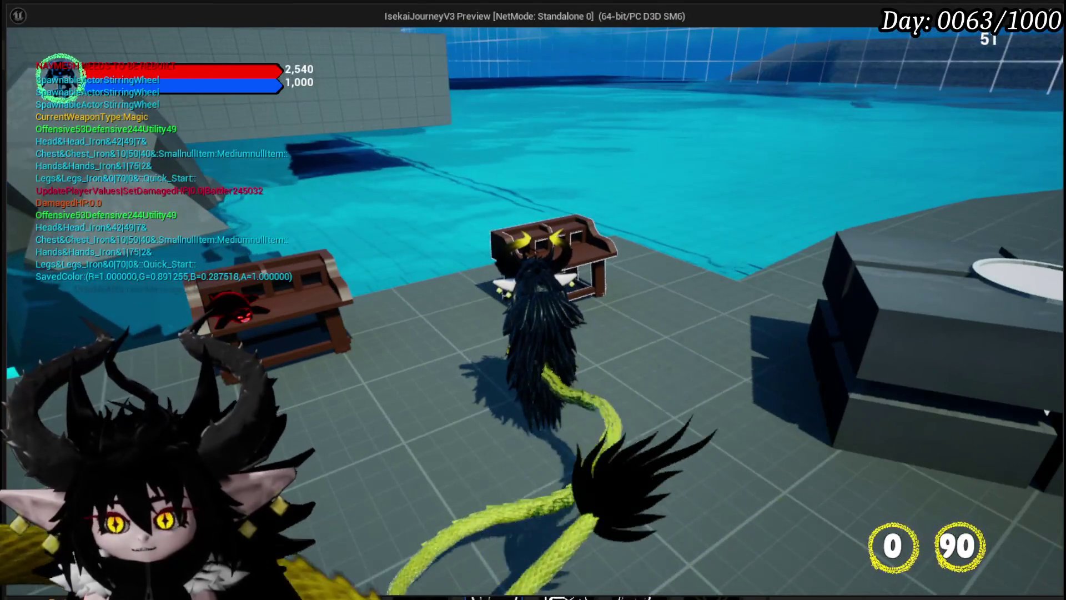
key(e)
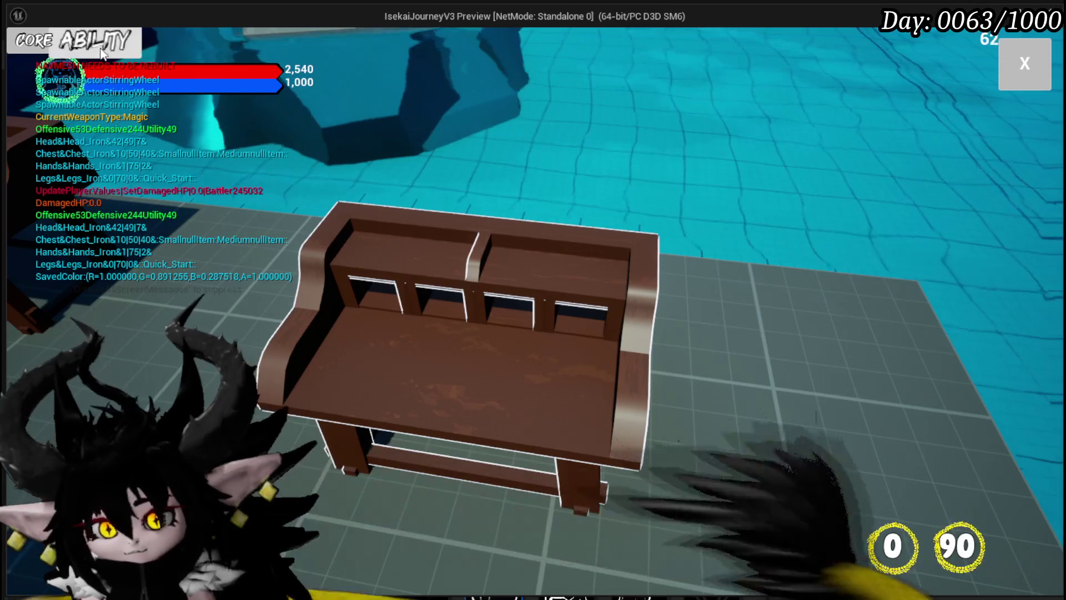
click(101, 53)
click(101, 107)
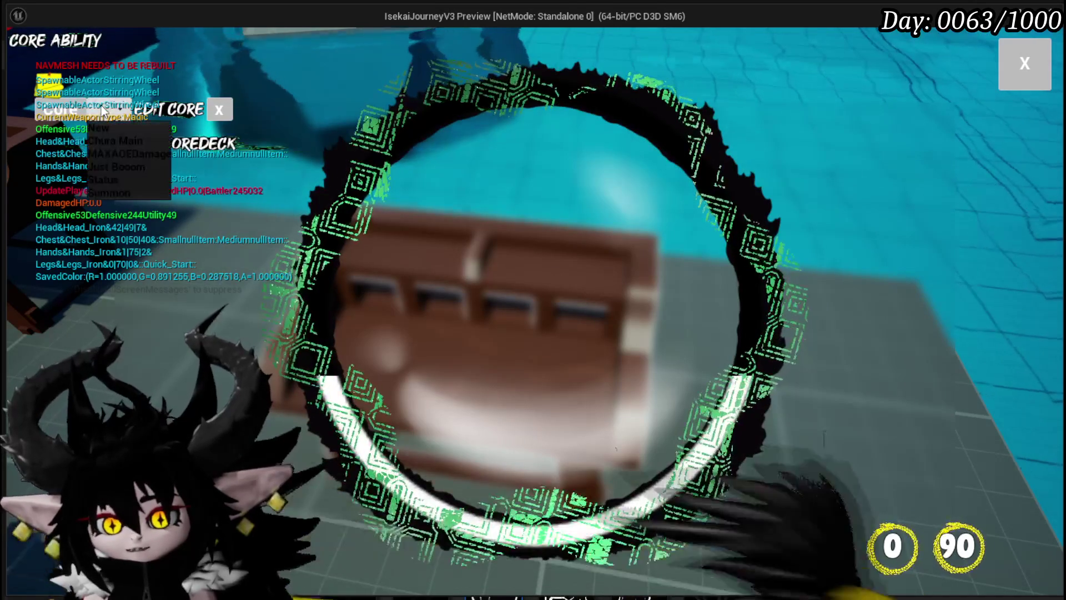
click(128, 179)
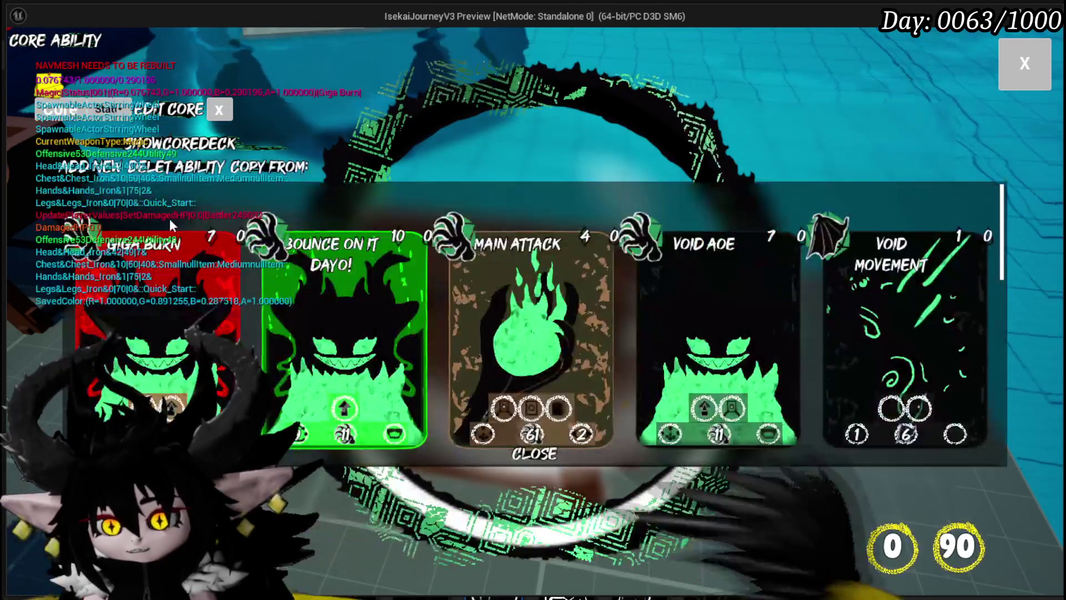
Step: Scroll the Status deck and open the Haste card for editing
scroll(623, 284, down, 5)
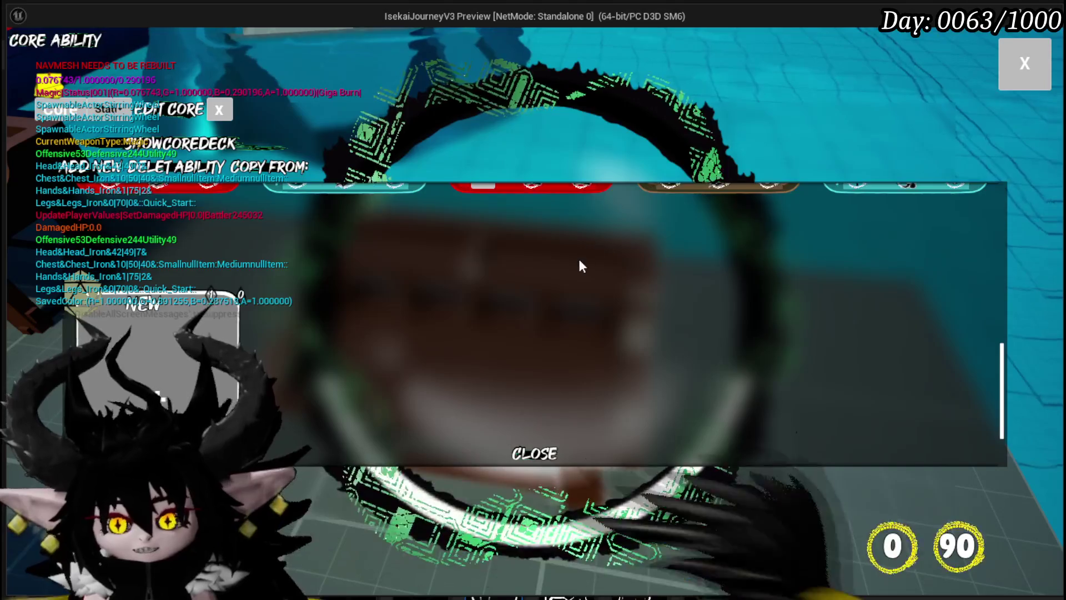
scroll(578, 258, up, 3)
scroll(497, 261, up, 5)
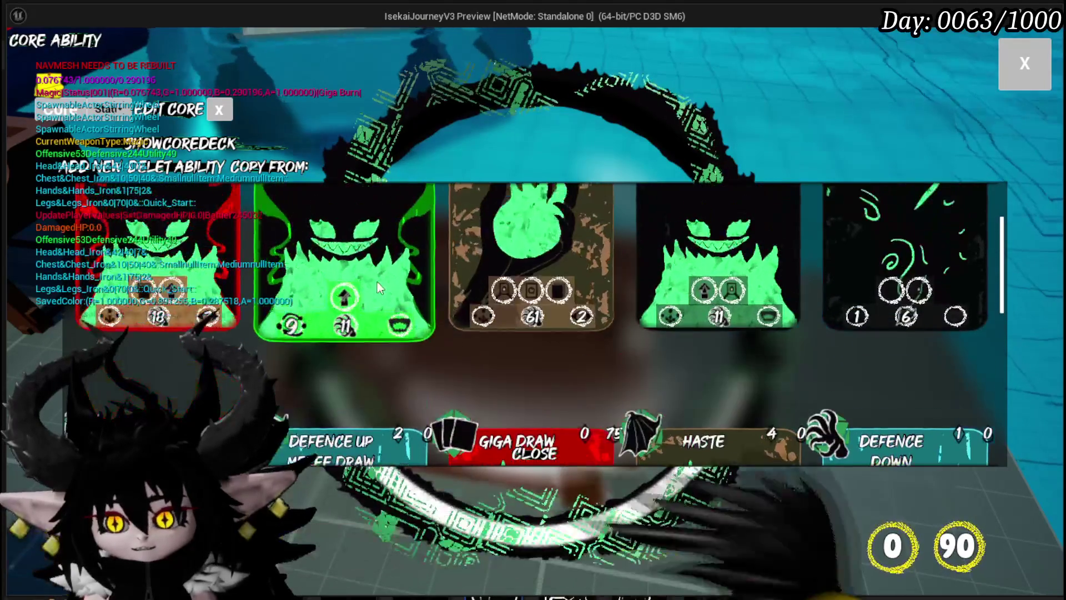
scroll(592, 245, down, 3)
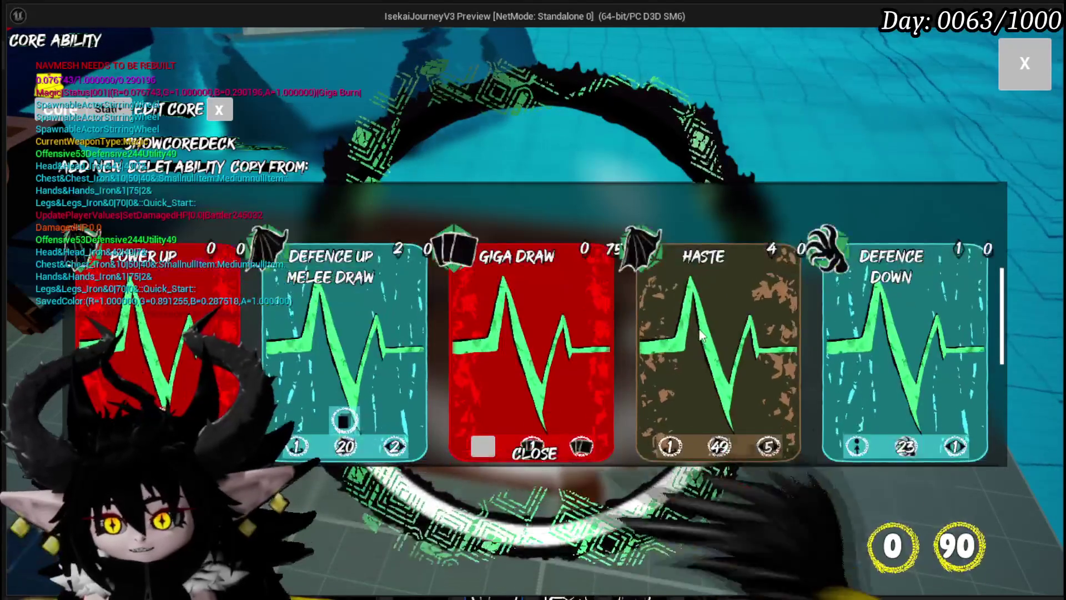
click(701, 332)
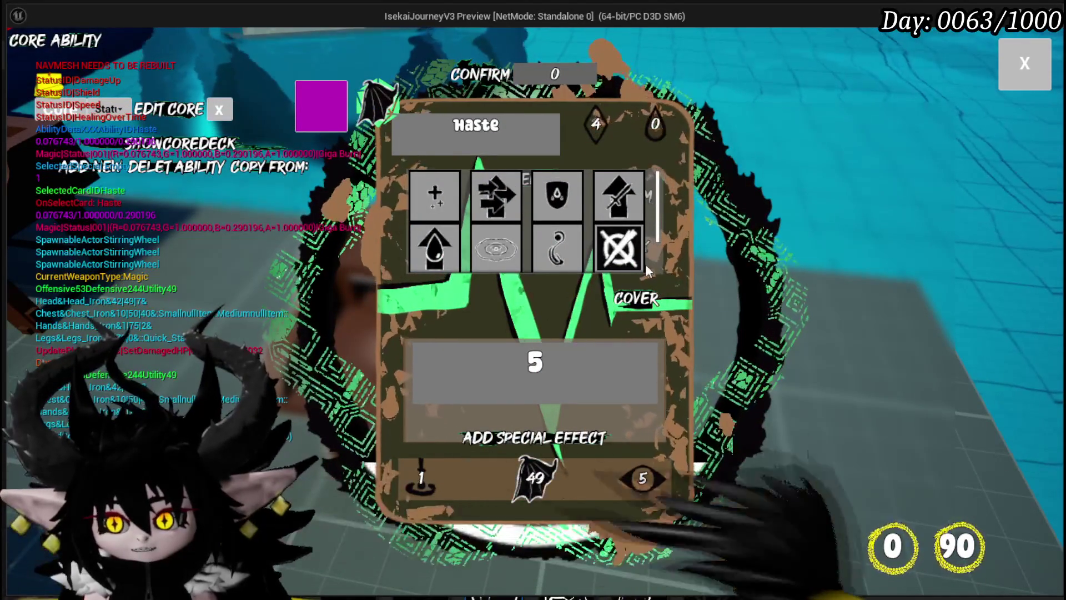
Step: Set the Haste card's core type and switch its targeting to AOE
click(642, 479)
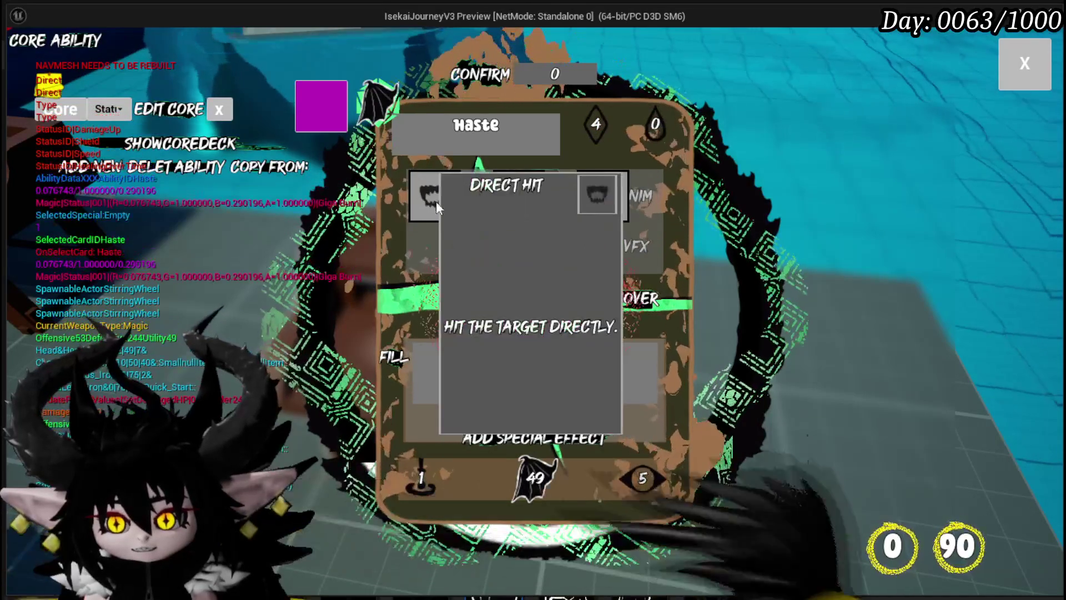
click(534, 478)
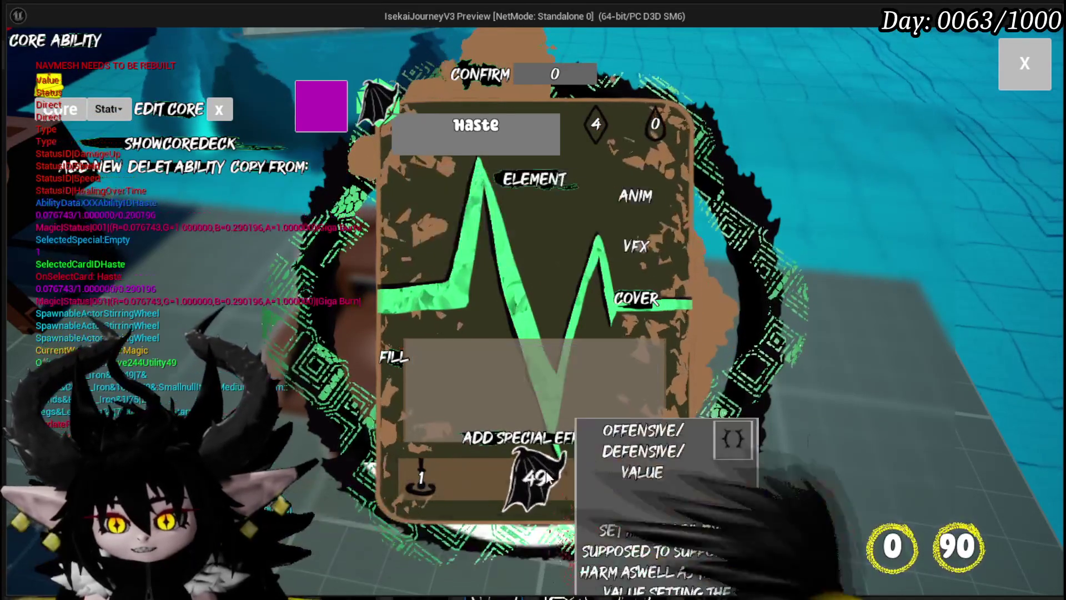
click(621, 200)
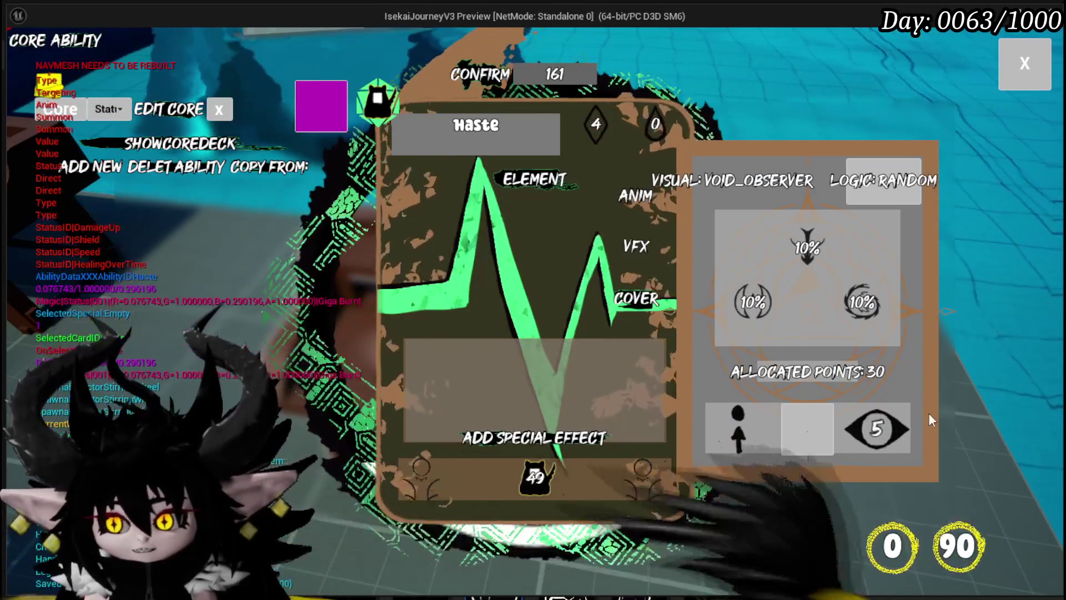
click(721, 439)
click(514, 210)
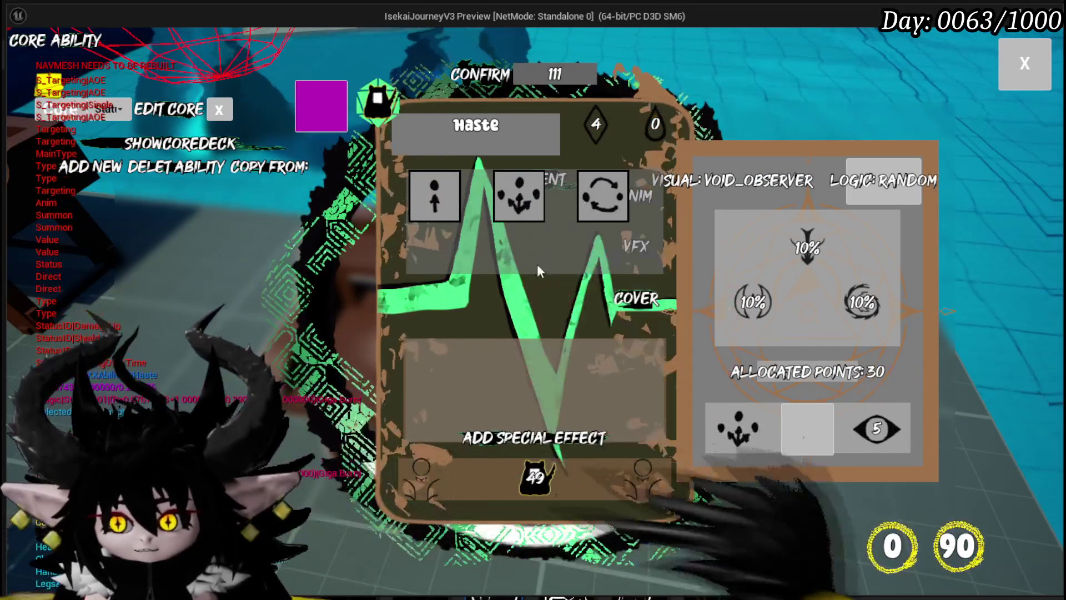
Step: Make the card a Status Effect ability using Speed Up
click(805, 435)
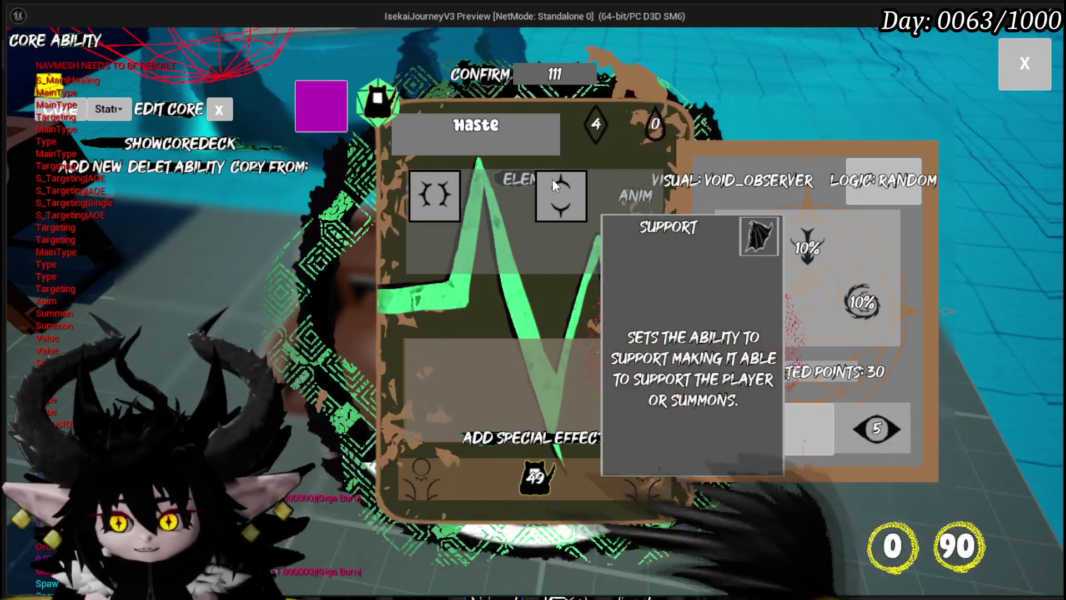
click(876, 428)
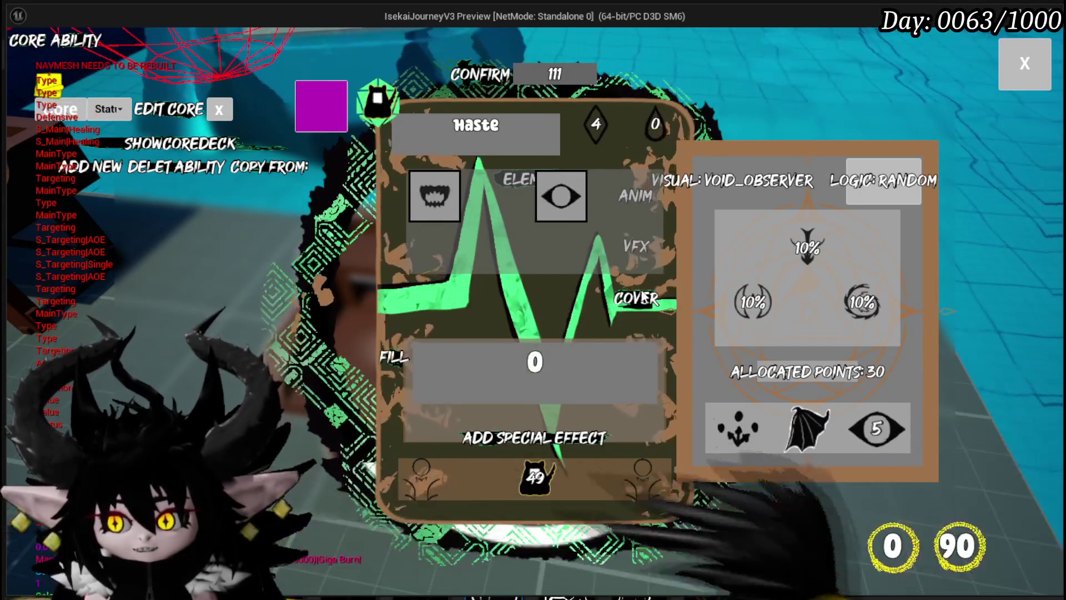
click(565, 199)
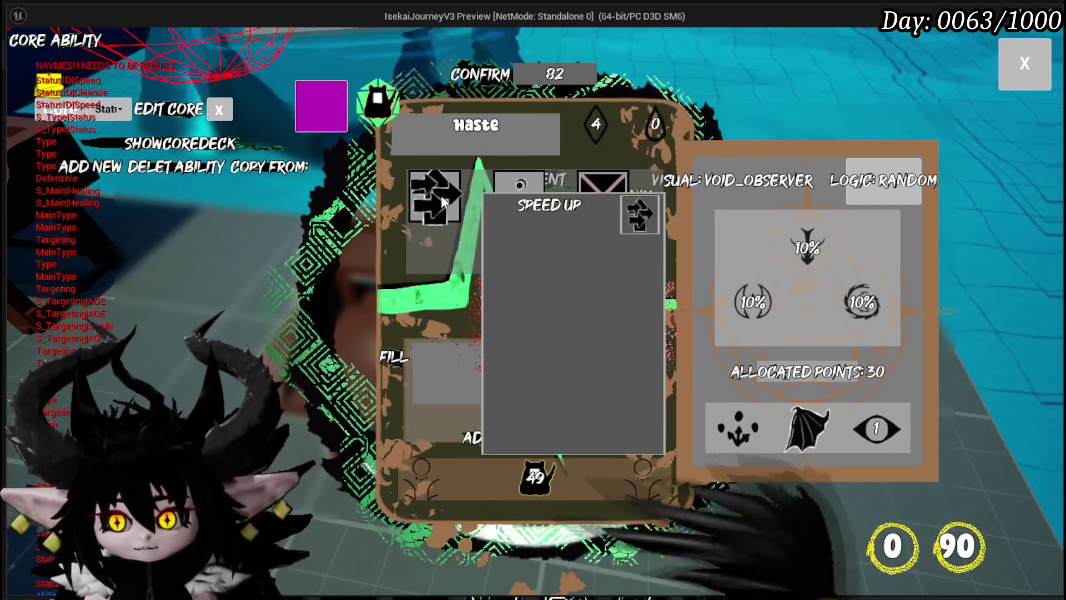
click(441, 195)
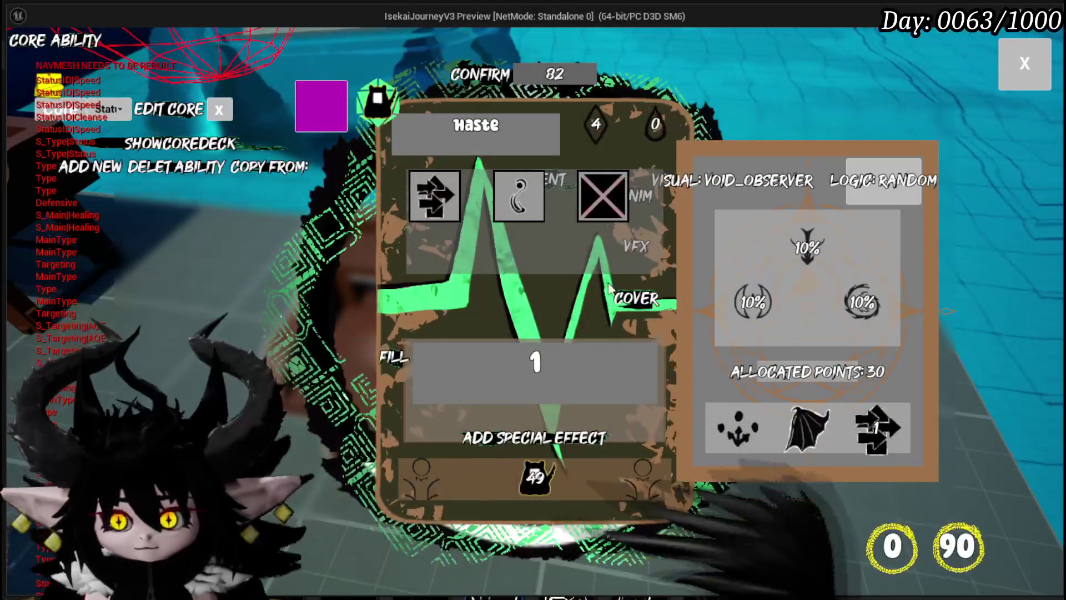
Step: Set the card's element to Earth after briefly trying Fire
click(508, 179)
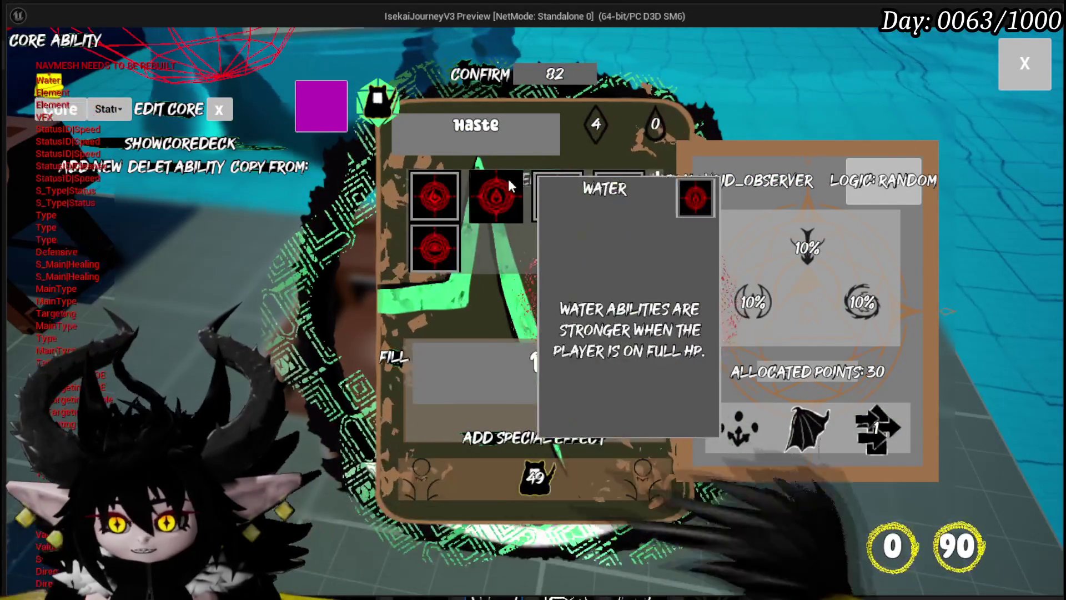
click(428, 238)
click(520, 194)
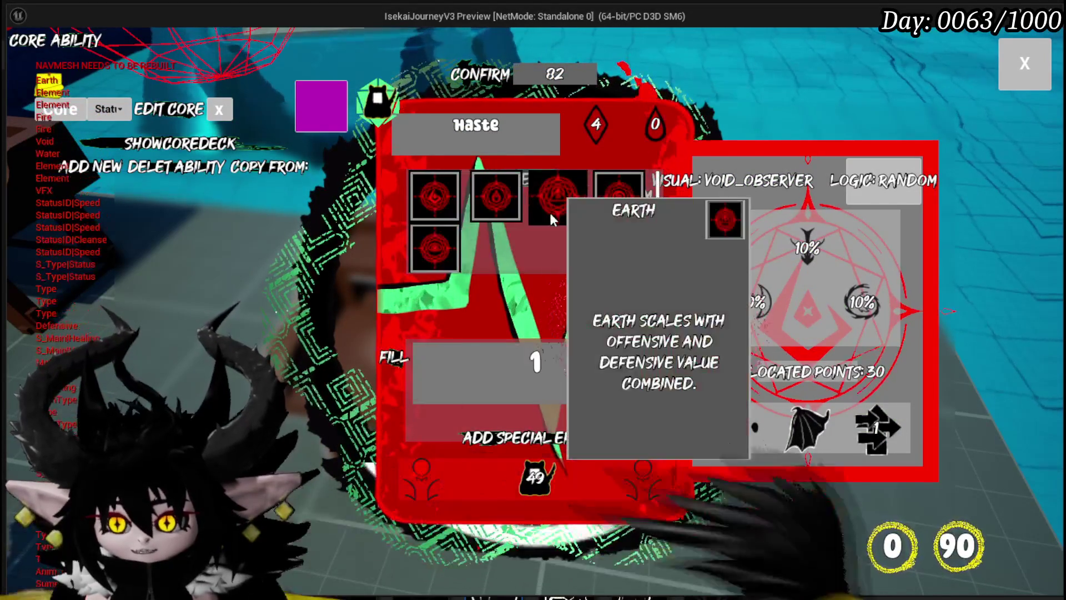
click(548, 211)
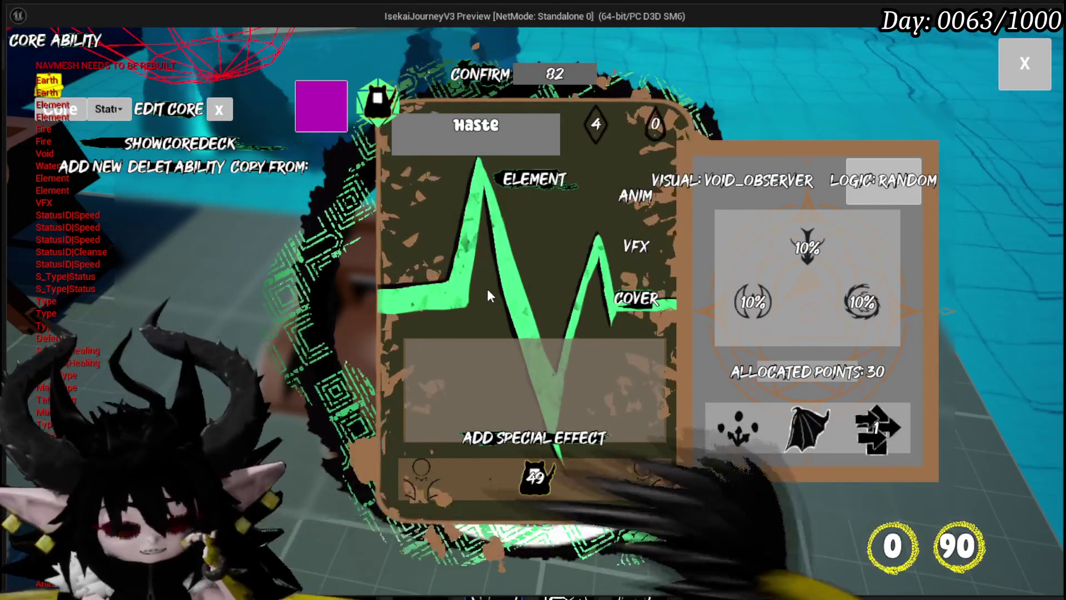
Step: Add the Exhaust special effect to the card
click(521, 439)
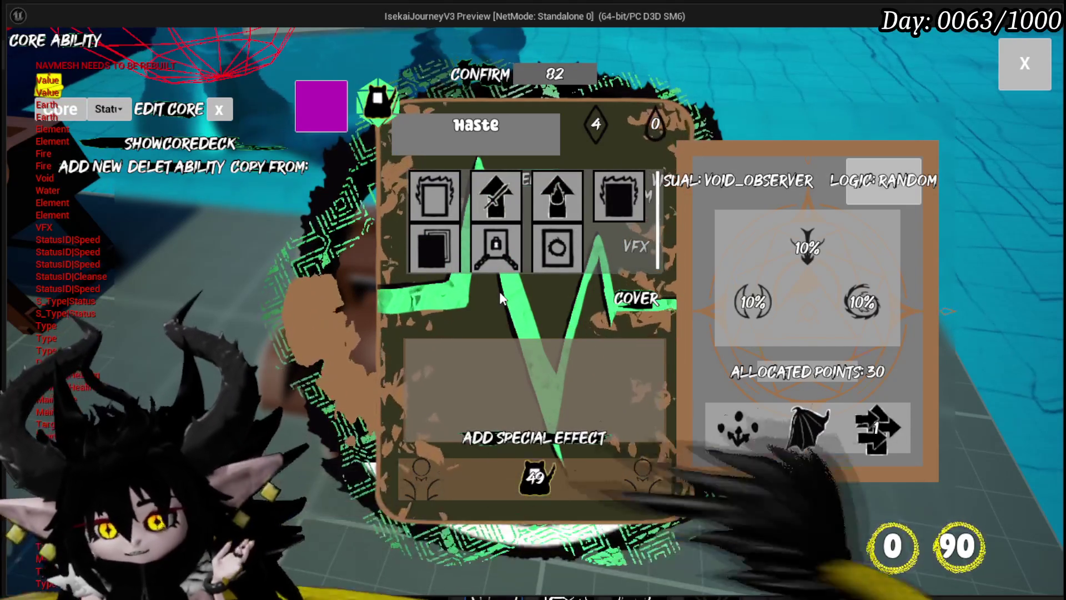
mouse_move(505, 262)
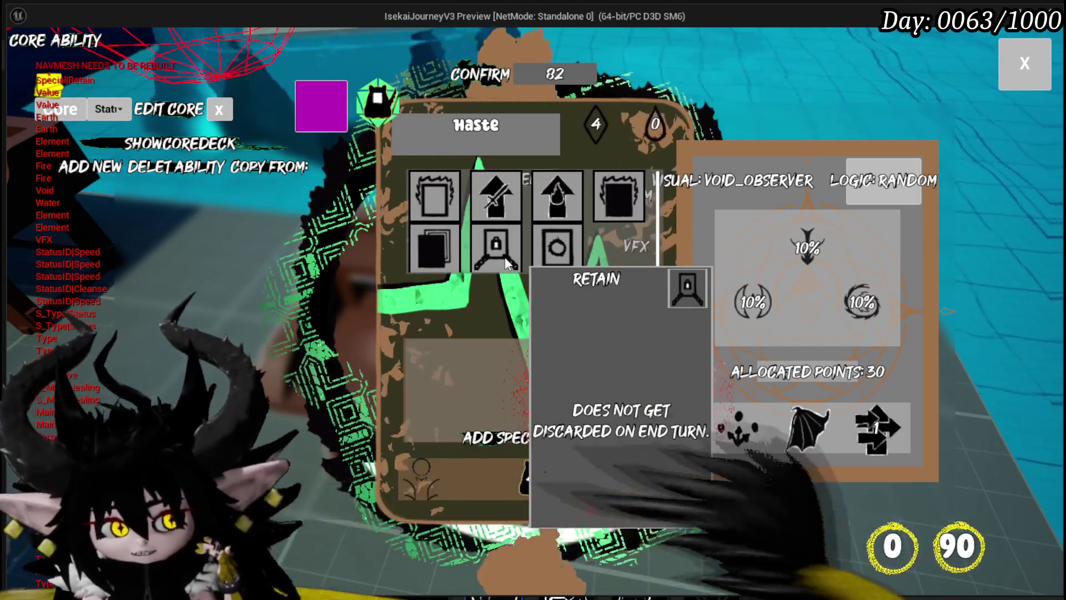
mouse_move(549, 258)
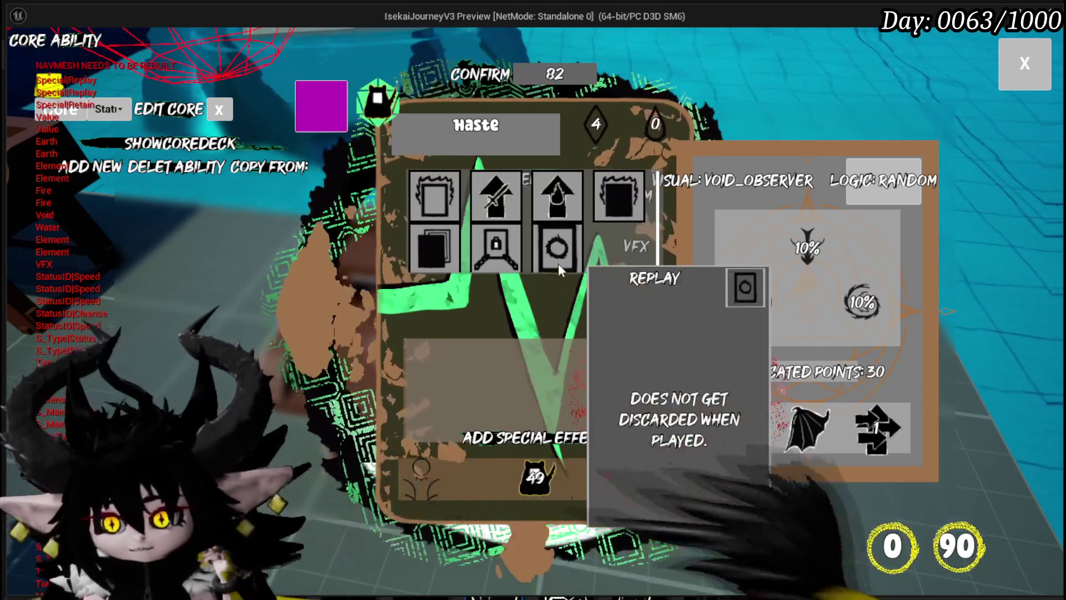
mouse_move(598, 198)
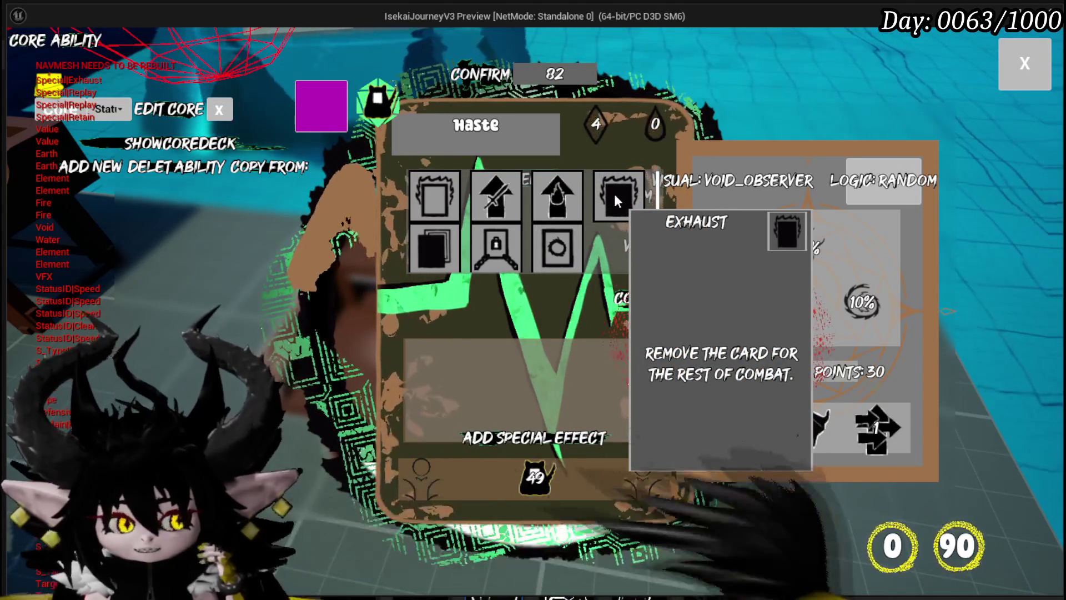
click(615, 200)
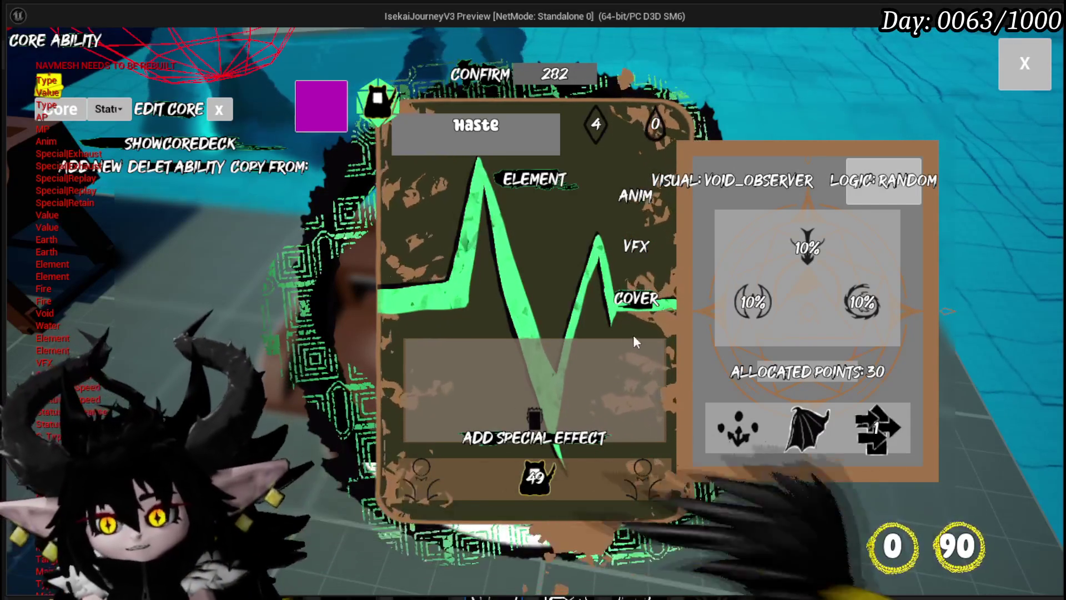
Step: Set the Haste card art to the green eye and pick an animation for it
click(732, 180)
click(779, 216)
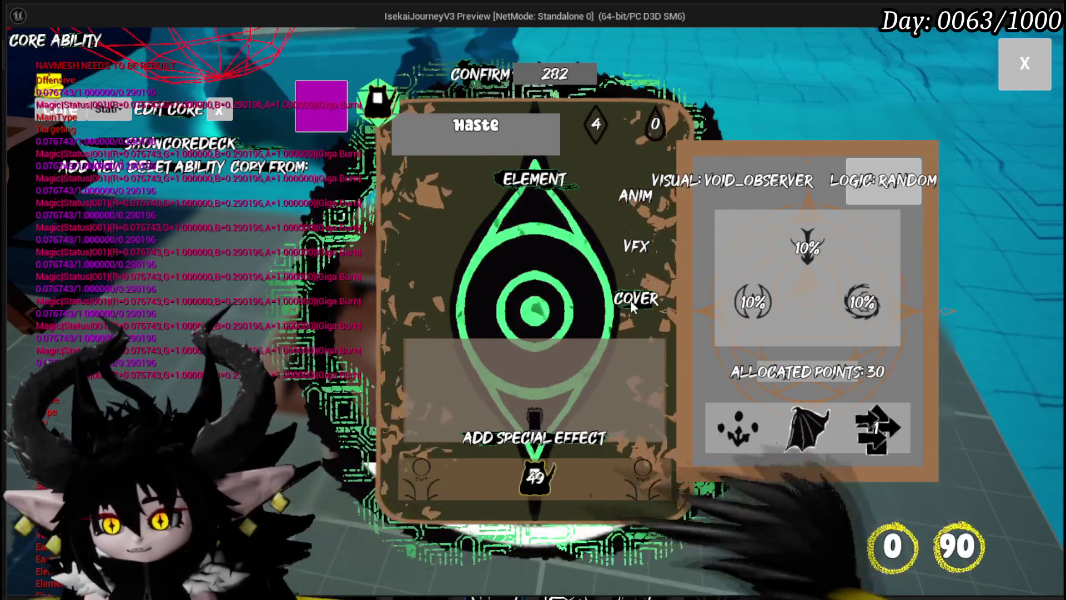
click(624, 250)
click(635, 196)
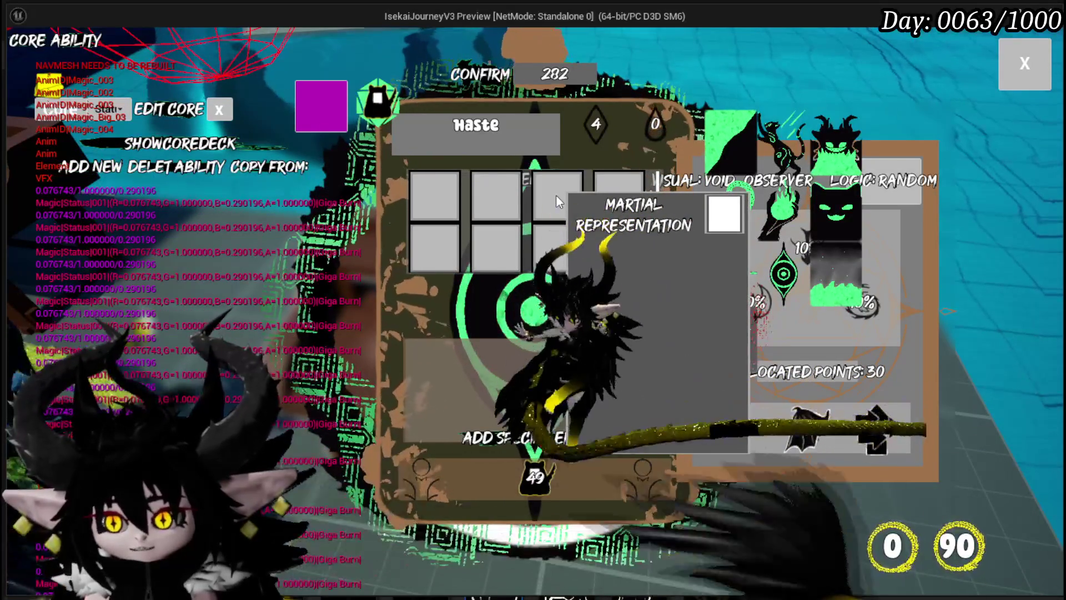
click(516, 198)
Step: Pick a visual effect for the Haste card and close the ability editor
click(621, 246)
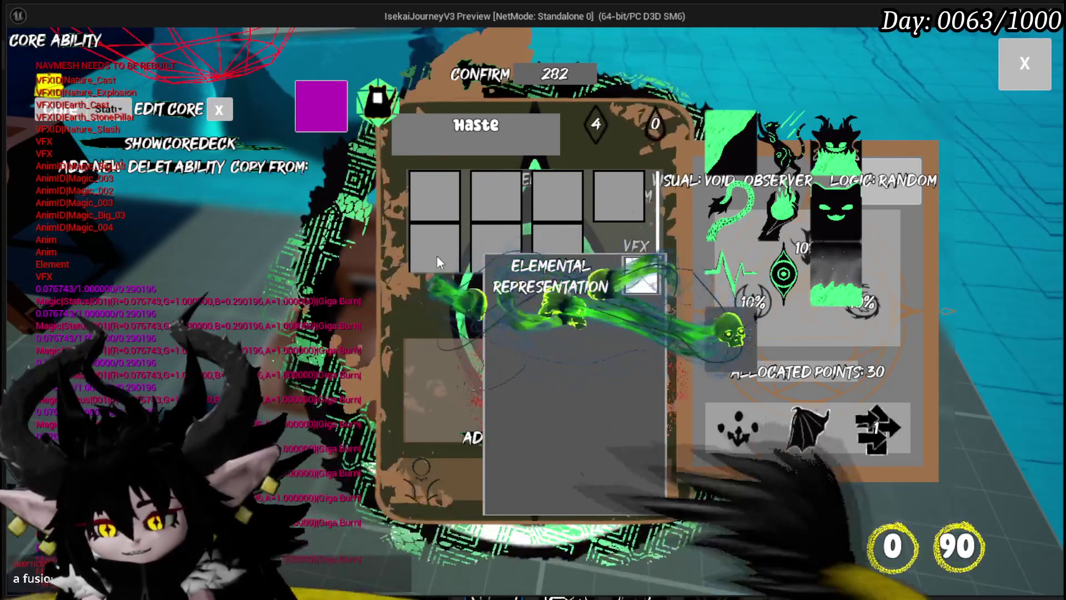
click(429, 196)
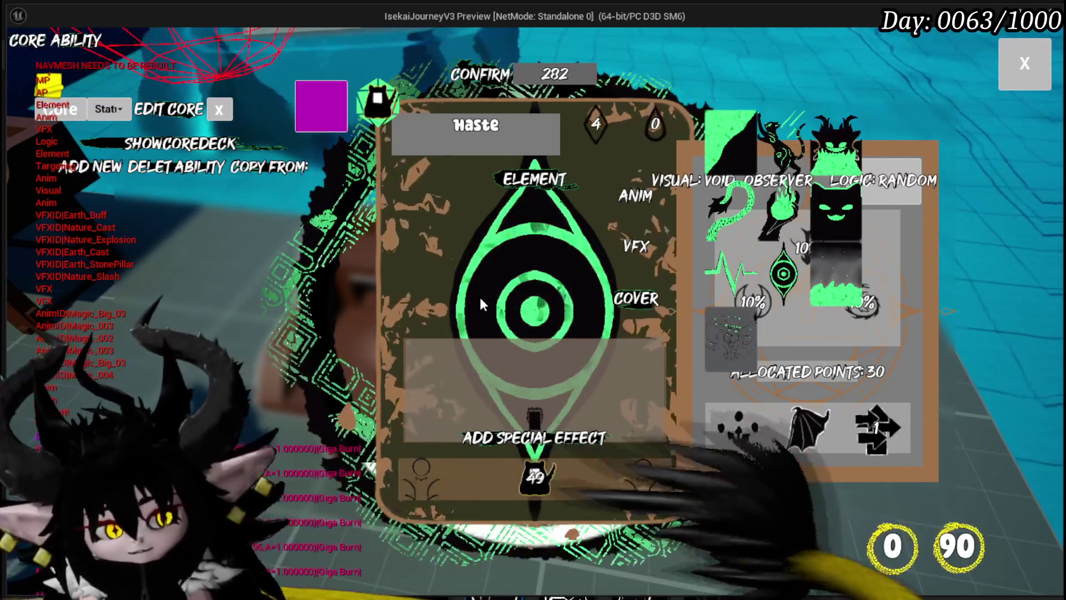
mouse_move(564, 156)
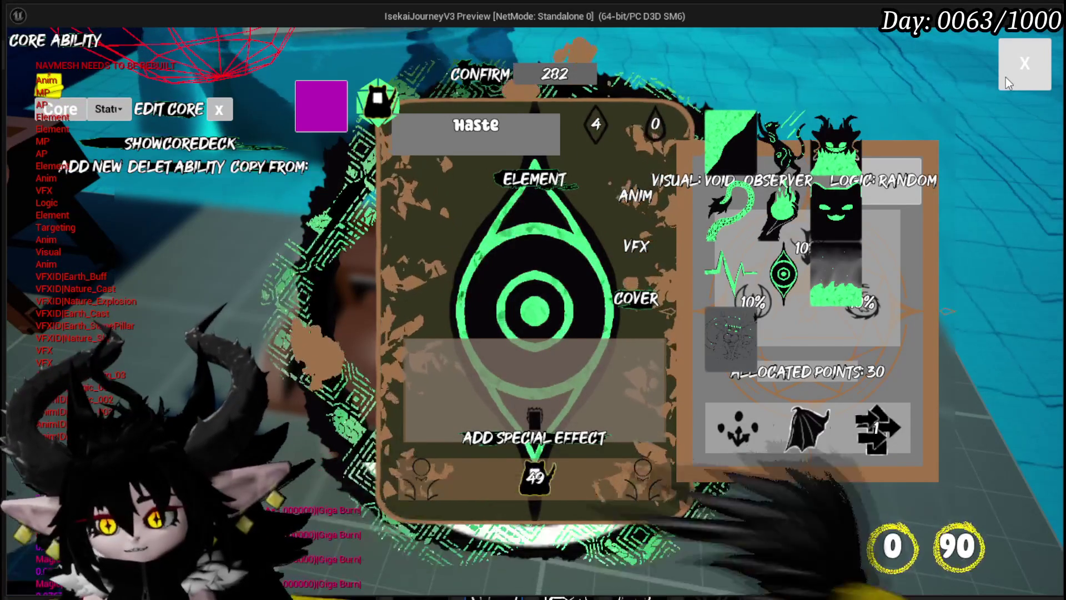
click(1005, 78)
Step: Run the character into the red spiked slime to start a battle against six Slime_Fire enemies
key(w)
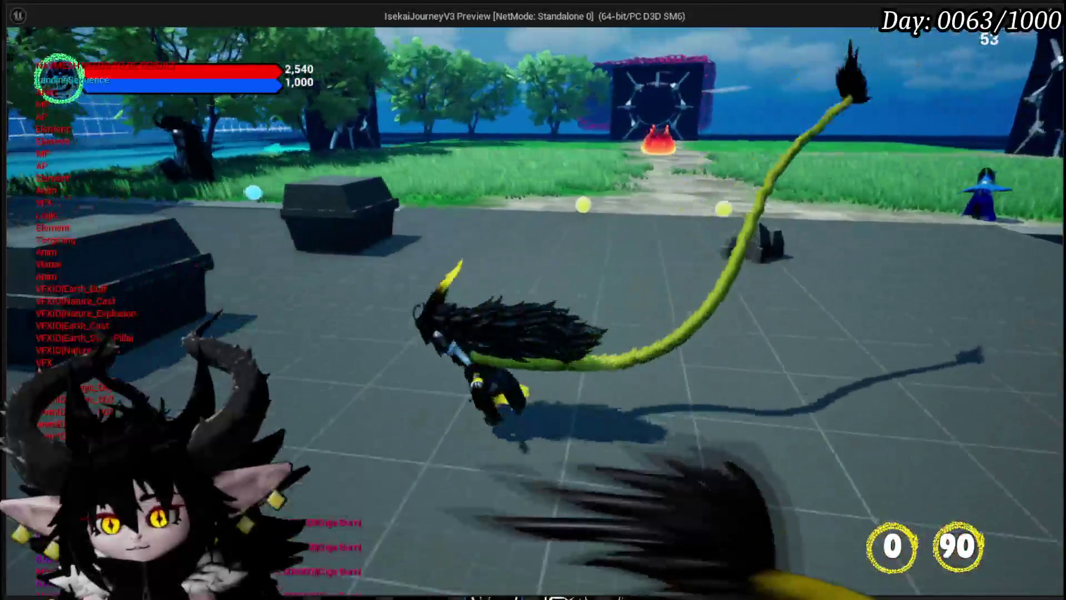
key(w)
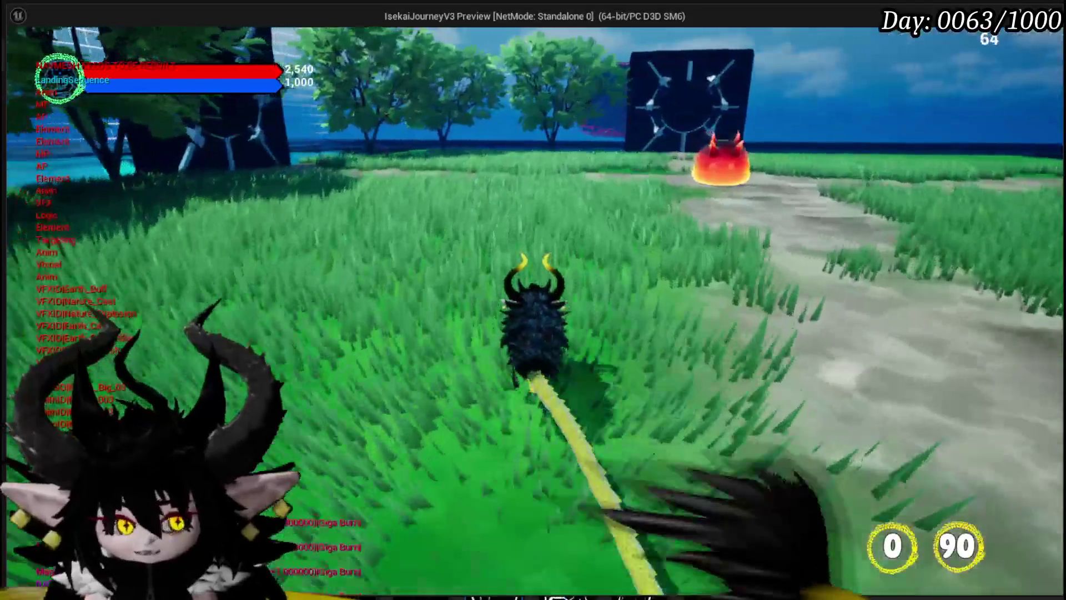
key(w)
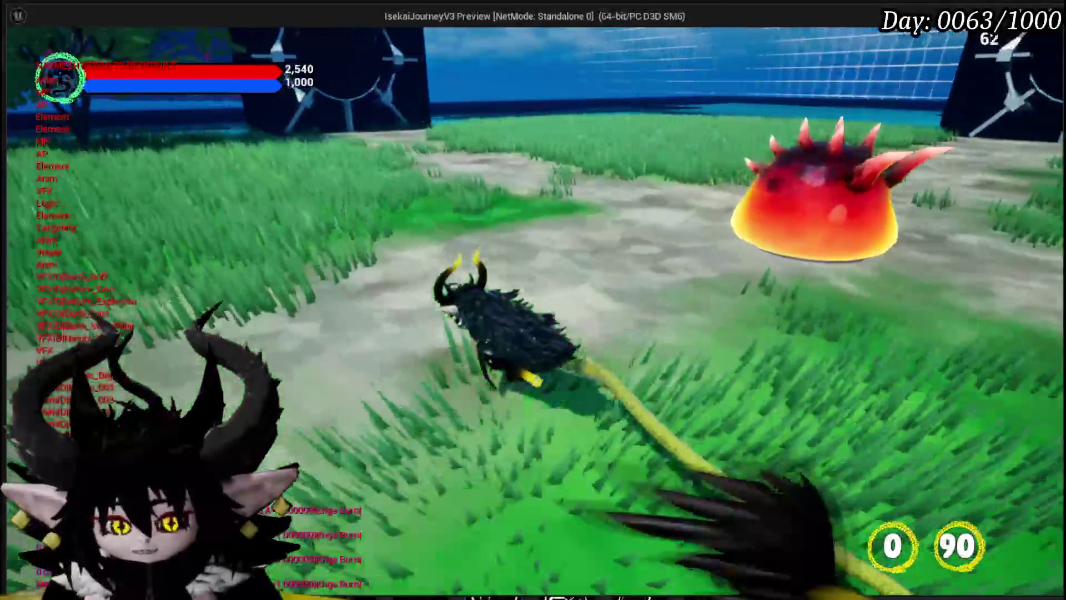
key(w)
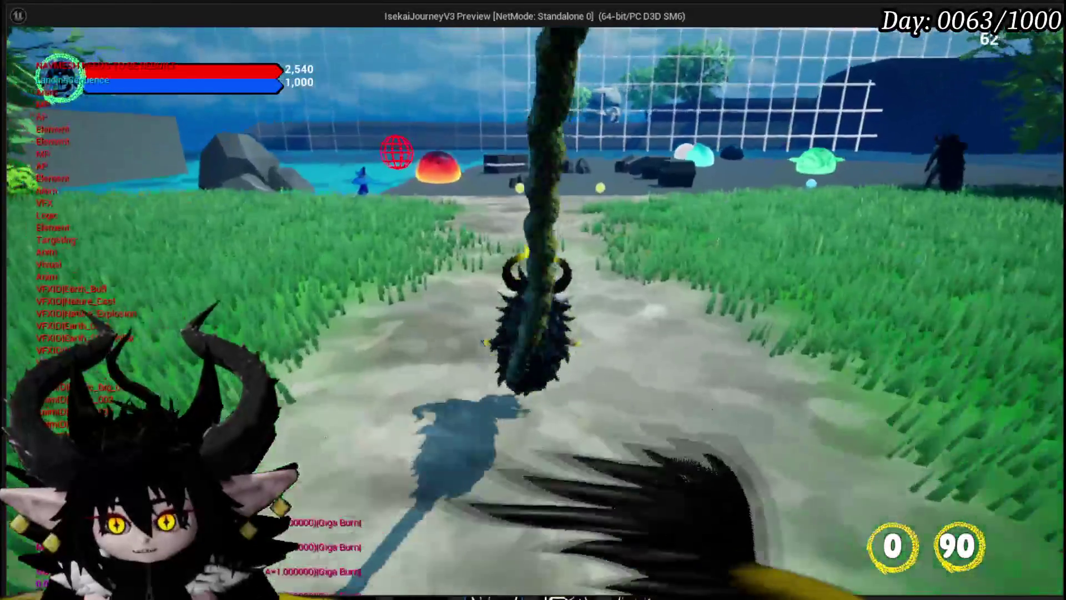
key(w)
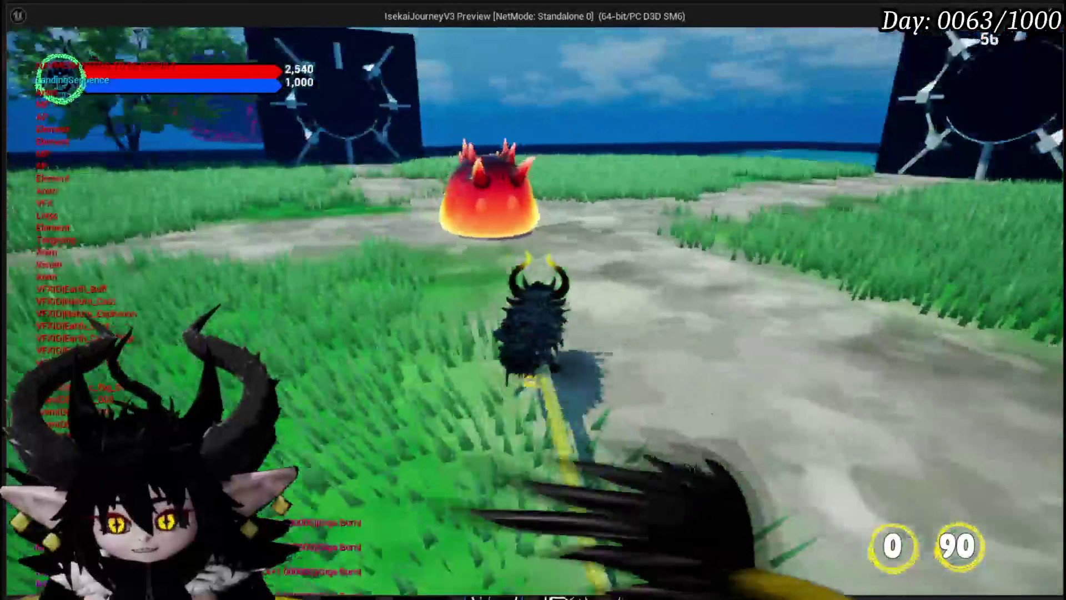
key(w)
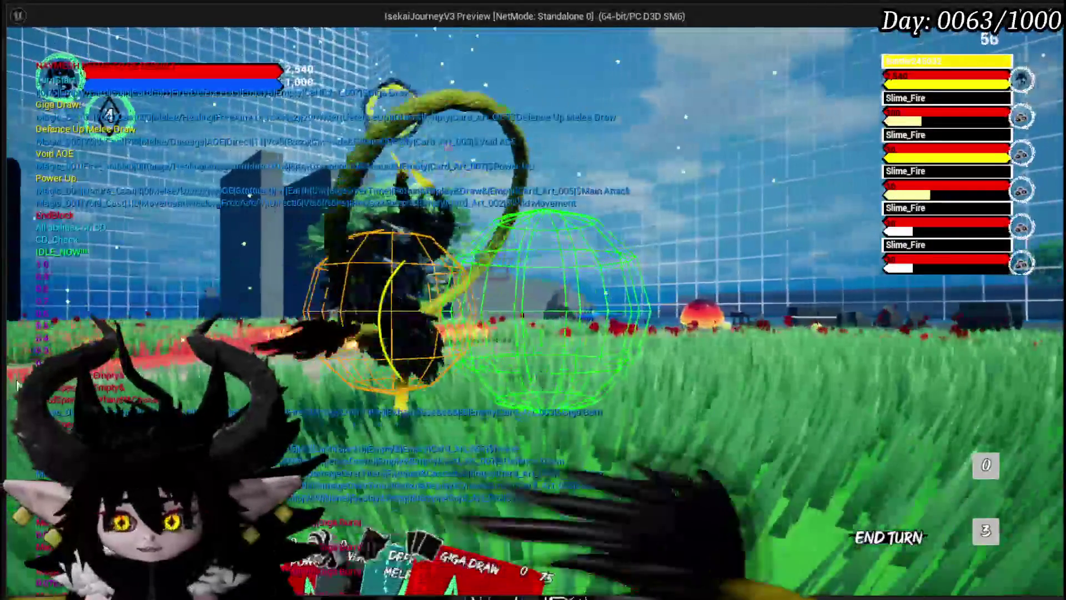
Step: Stop the preview, save the map, and choose the chest piece at the crafting bench
key(Escape)
click(17, 57)
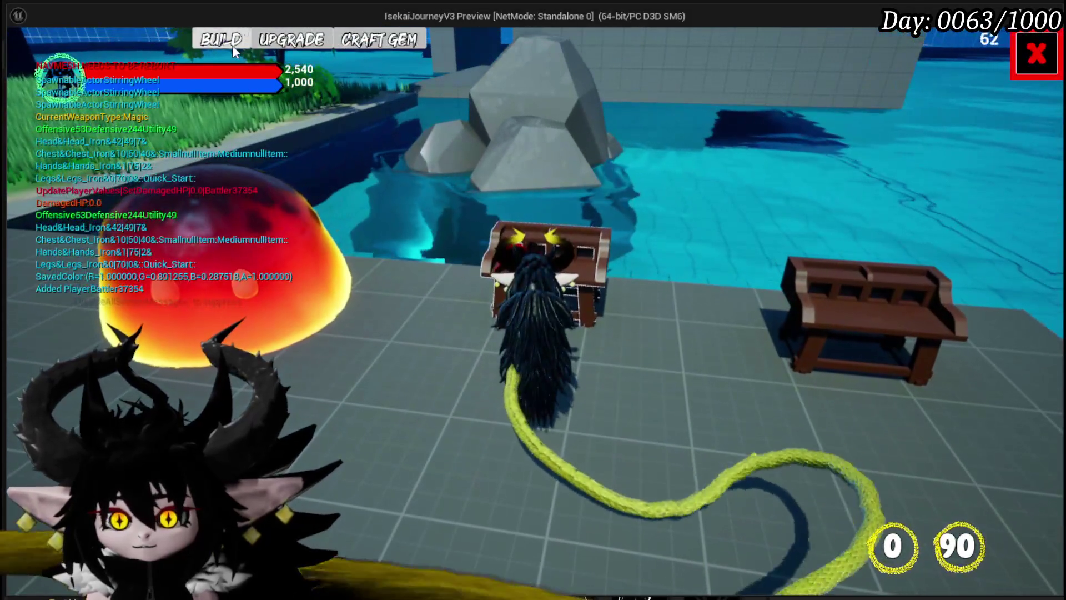
click(232, 45)
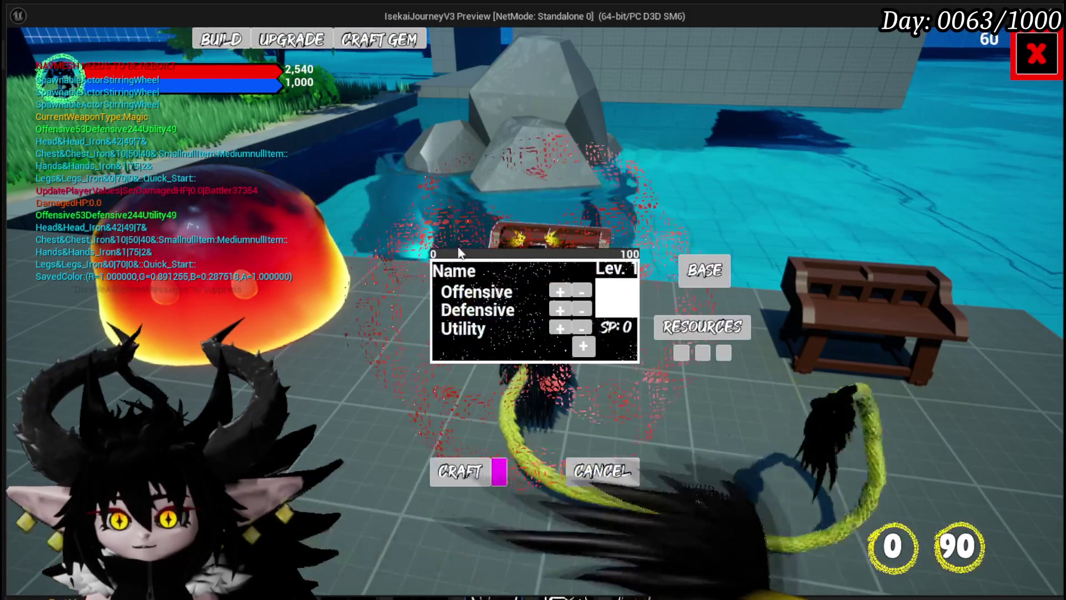
click(691, 269)
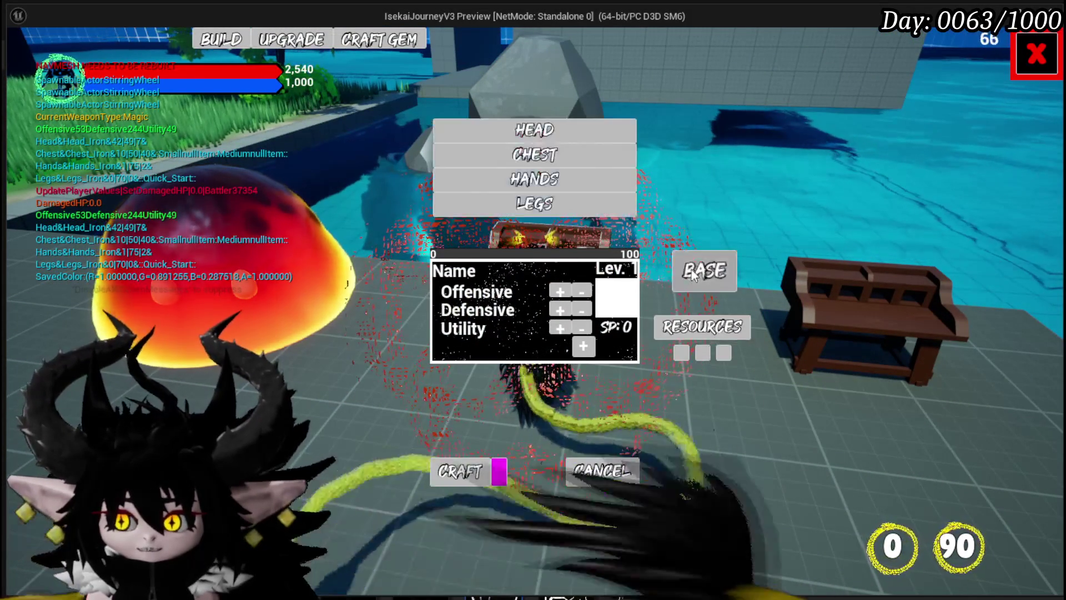
click(521, 153)
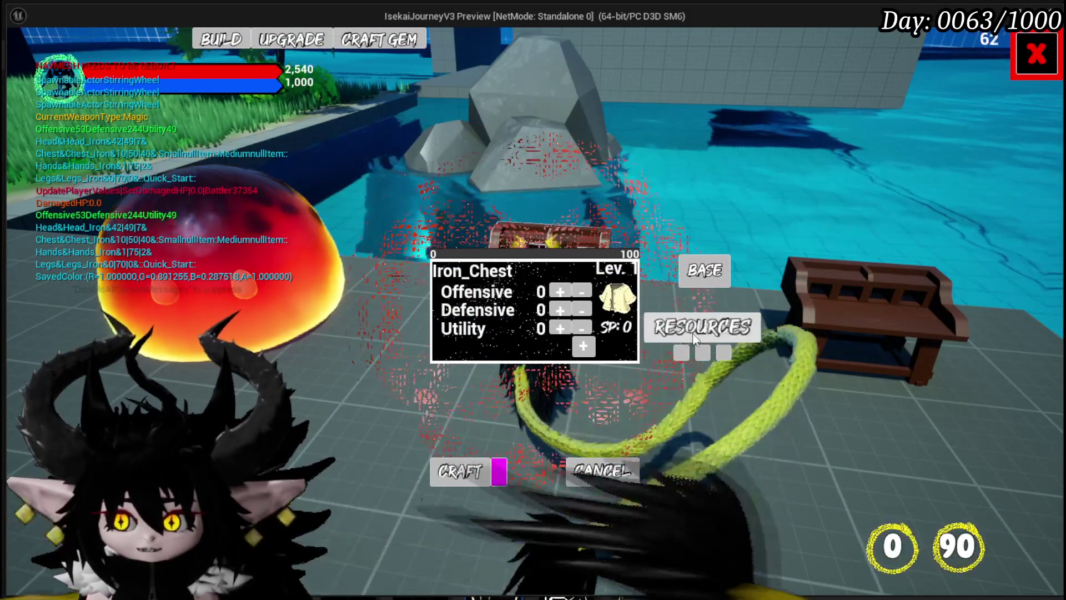
Step: Add Fire_Fluid, Copper_Ore and a second Fire_Fluid as crafting resources
click(702, 327)
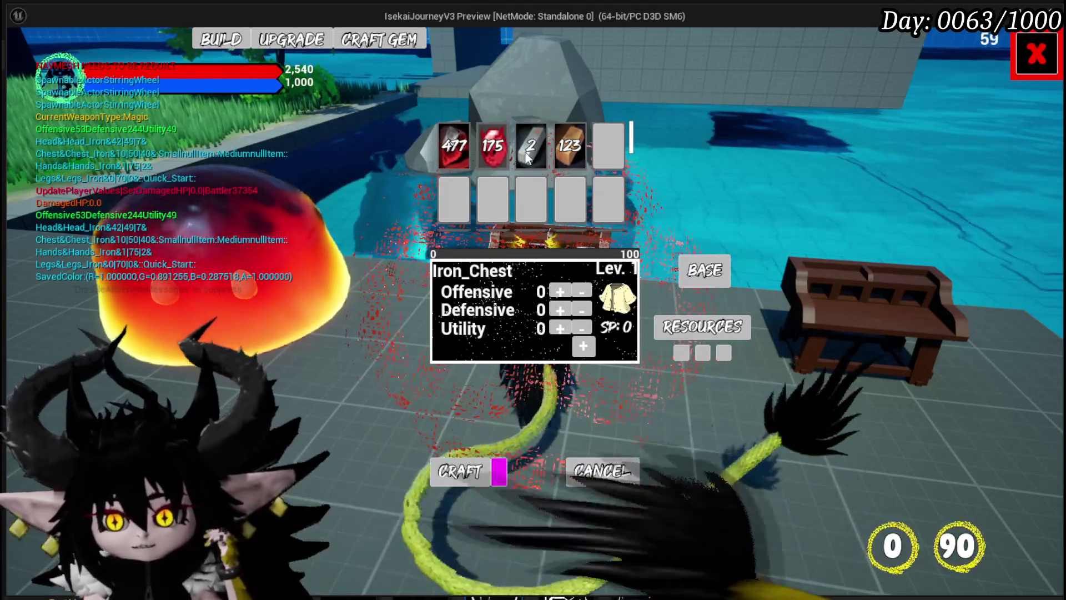
click(492, 147)
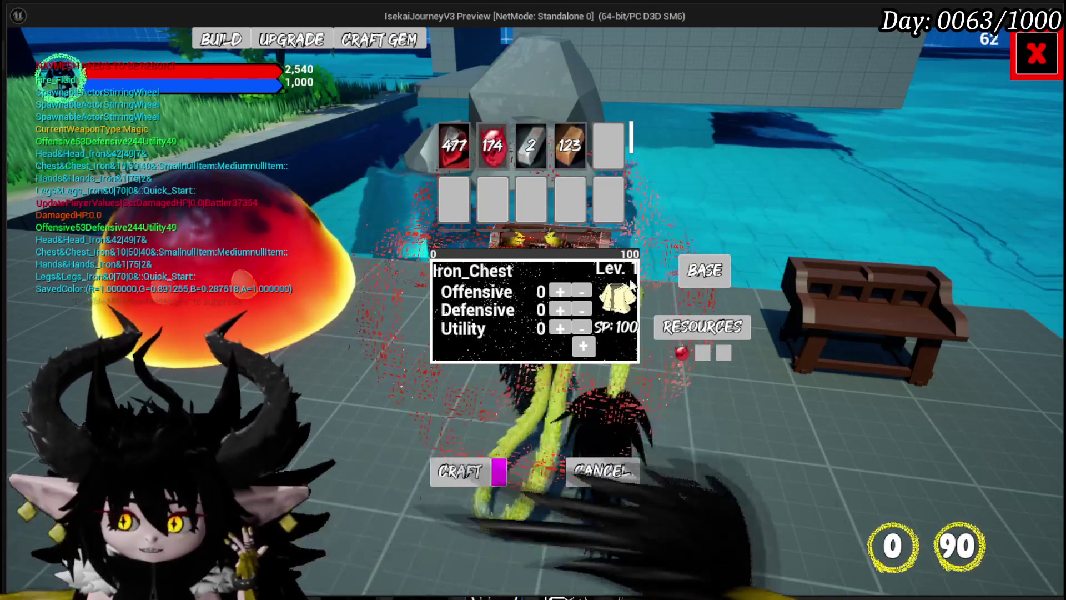
click(455, 155)
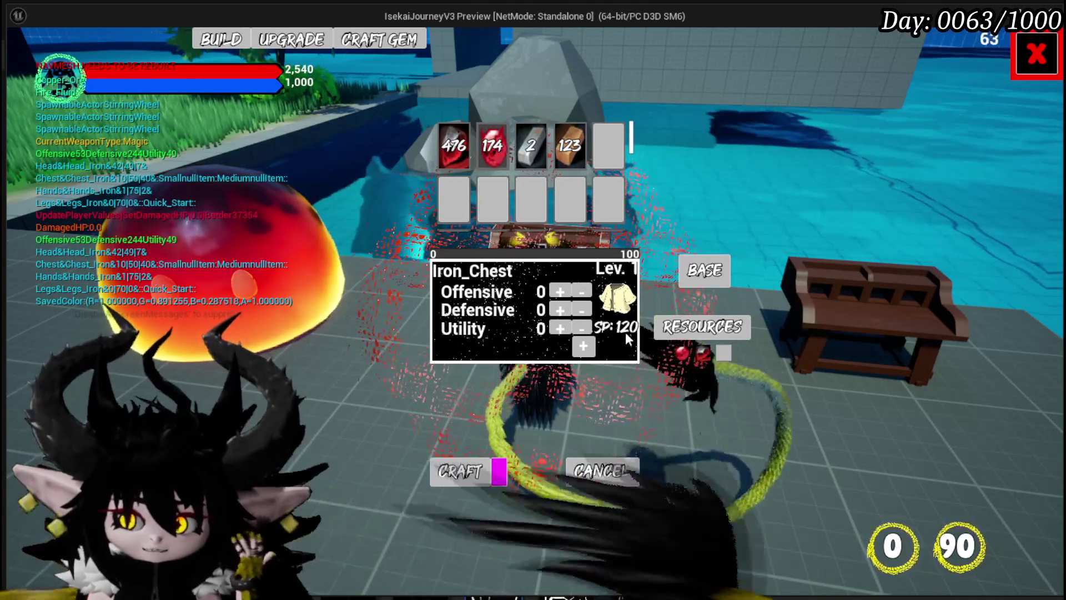
click(492, 146)
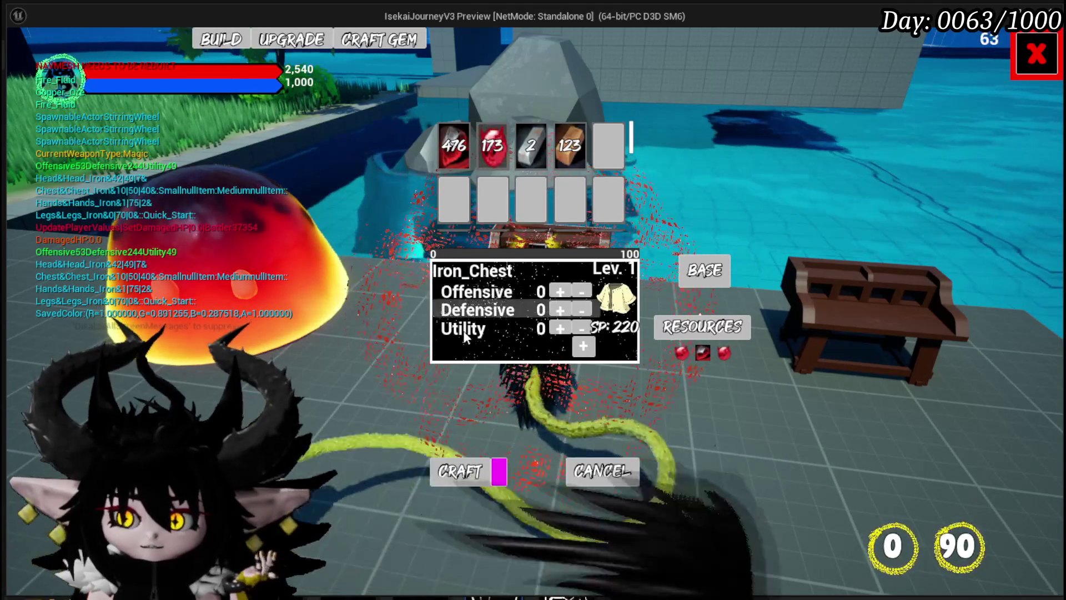
Step: Raise both the Defensive and Offensive stats to 10
click(561, 310)
triple_click(560, 310)
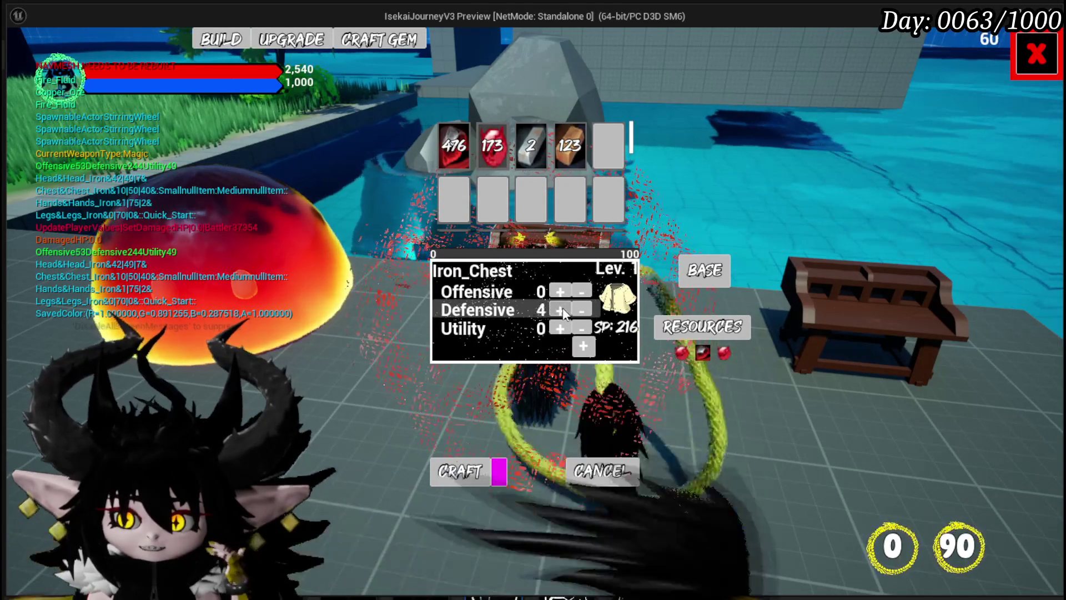
triple_click(560, 309)
triple_click(561, 310)
click(560, 292)
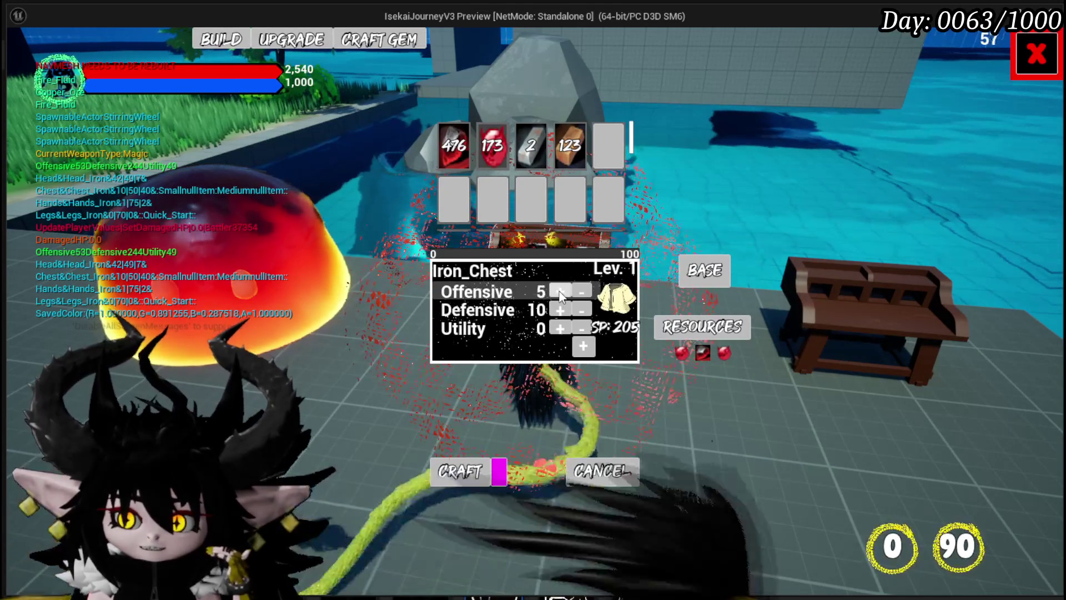
triple_click(561, 292)
click(560, 292)
click(561, 291)
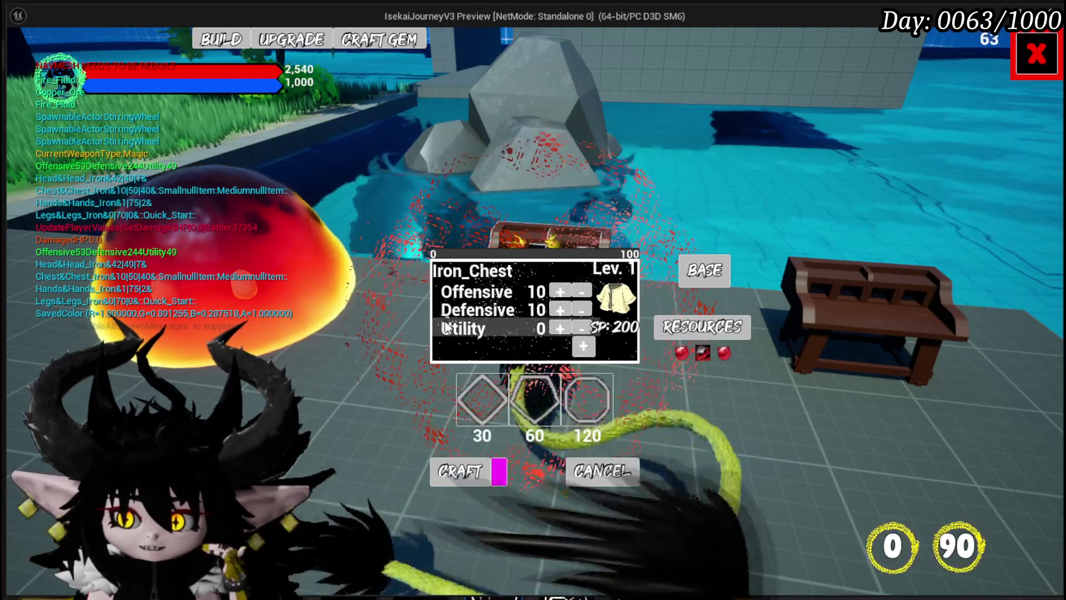
Step: Fill four gem slots with small gems and a 60-point gem, then craft the Iron_Chest
click(538, 404)
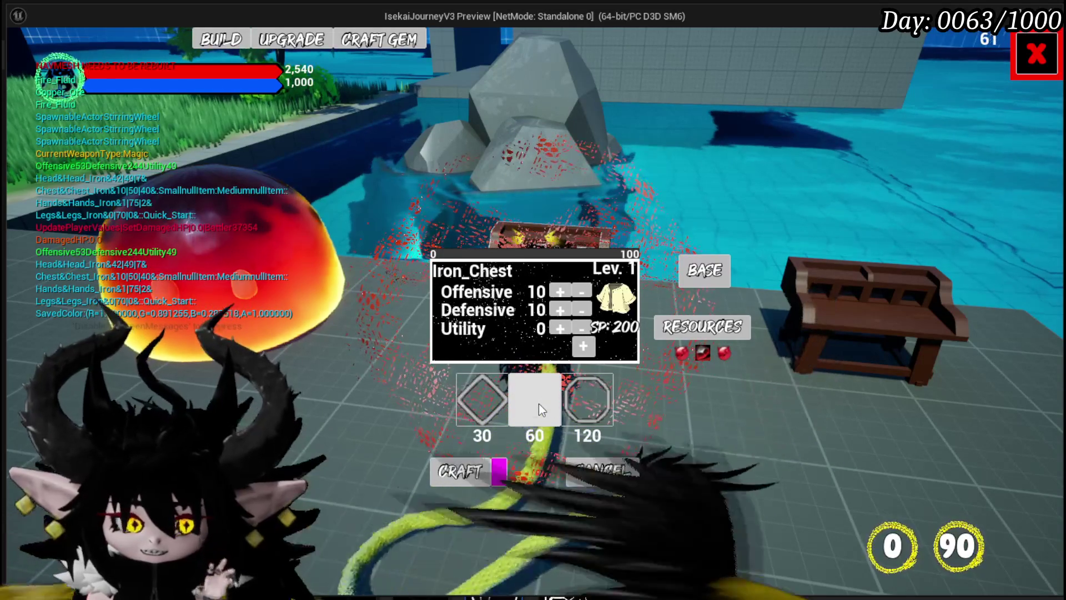
click(500, 402)
click(500, 401)
click(500, 402)
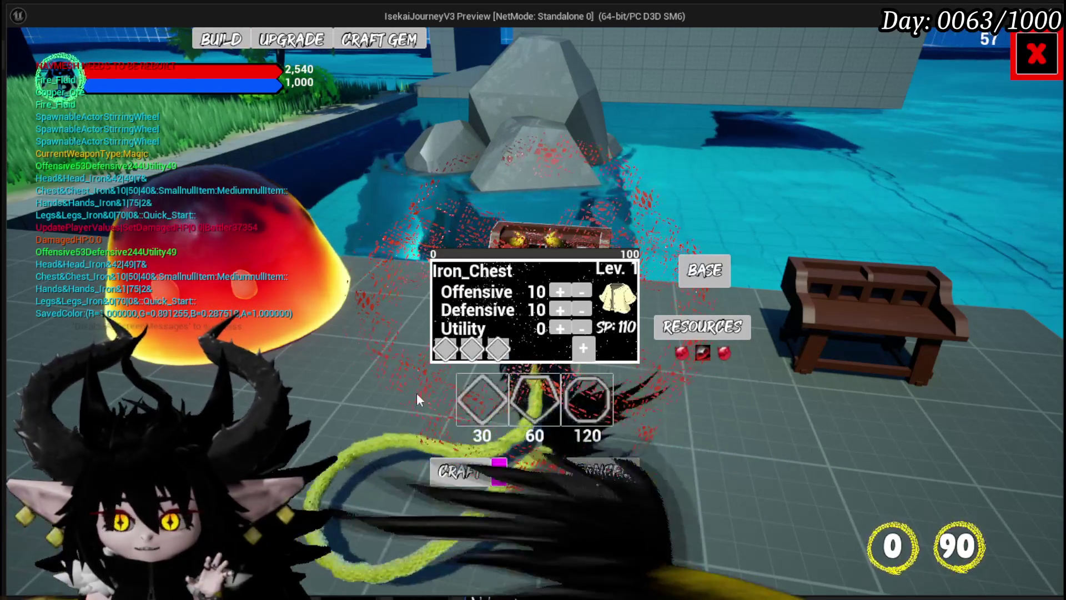
click(534, 404)
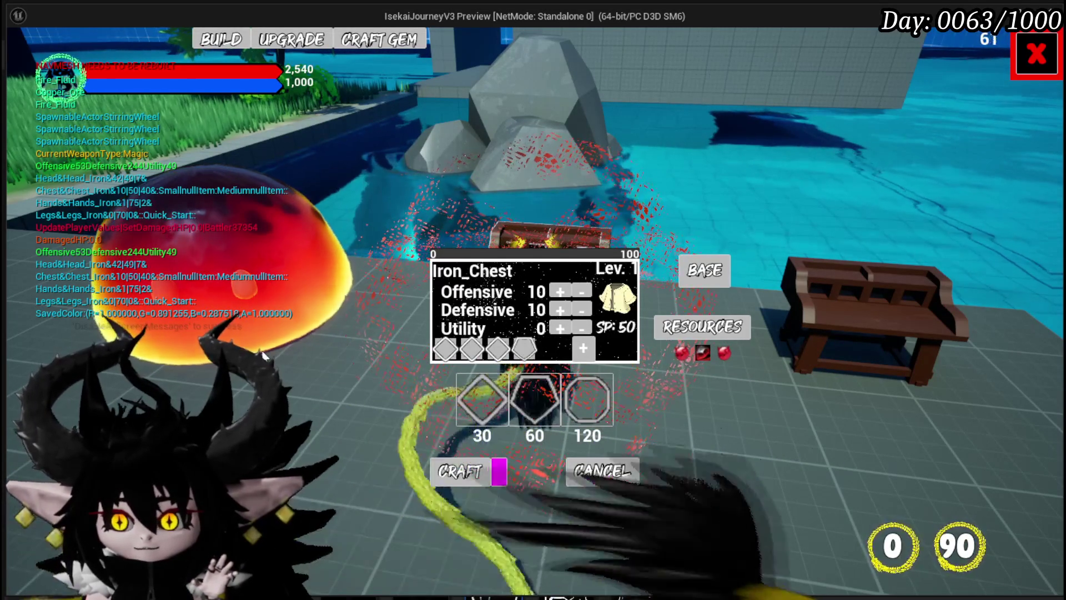
key(Return)
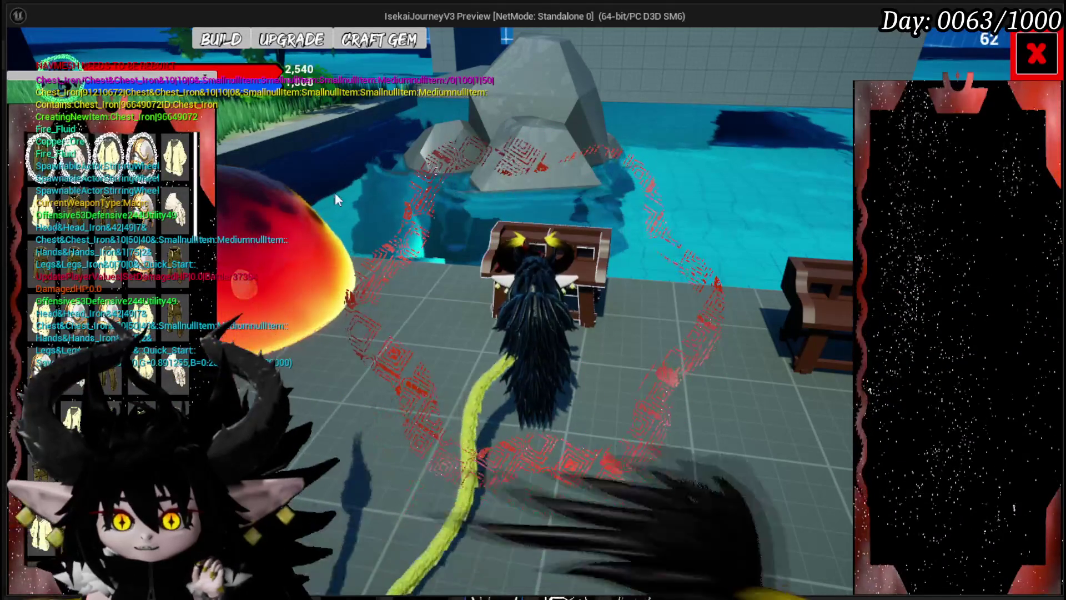
Step: Open the Iron_Chest upgrade panel and check its gem slot options
scroll(118, 294, down, 3)
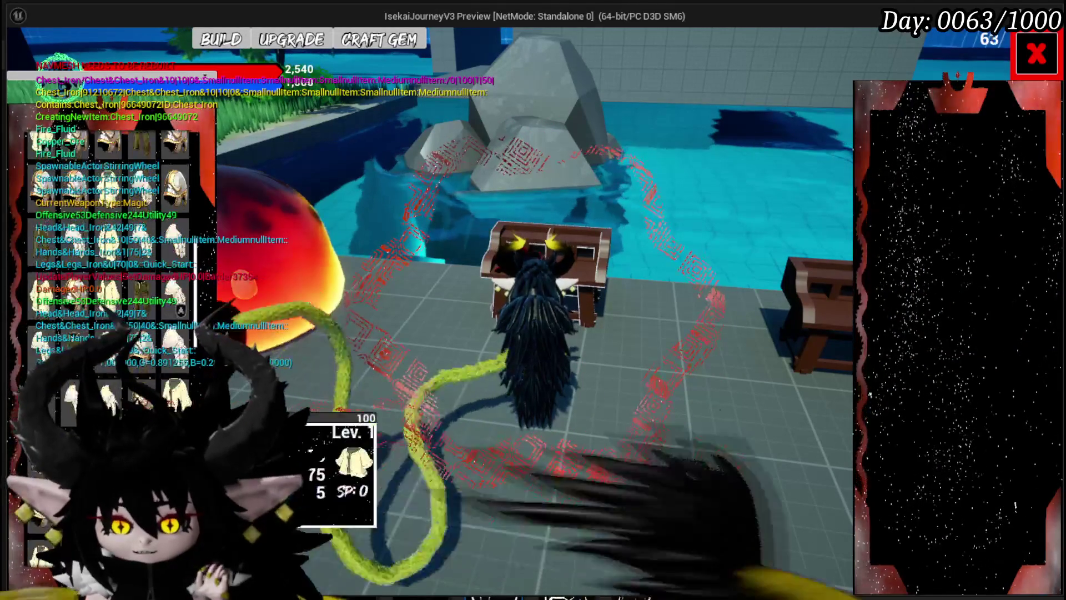
scroll(111, 277, down, 3)
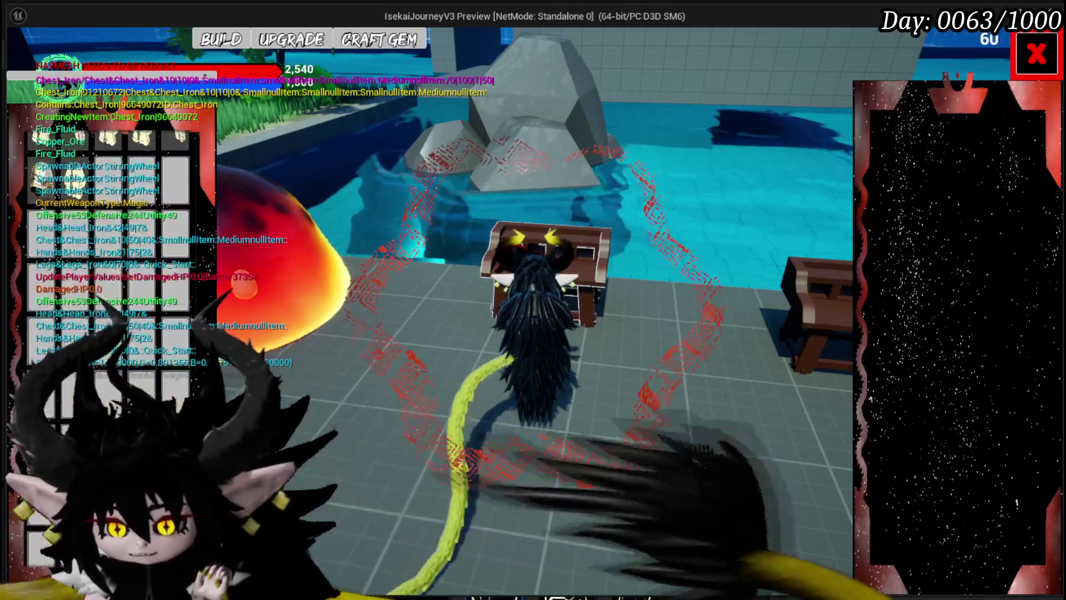
scroll(111, 277, down, 3)
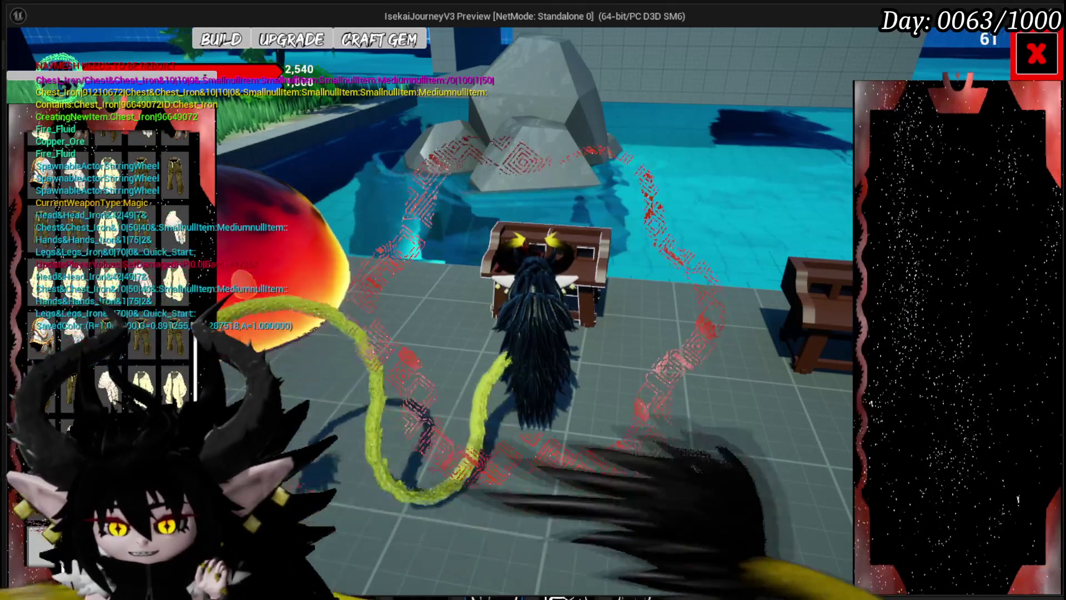
key(e)
click(464, 361)
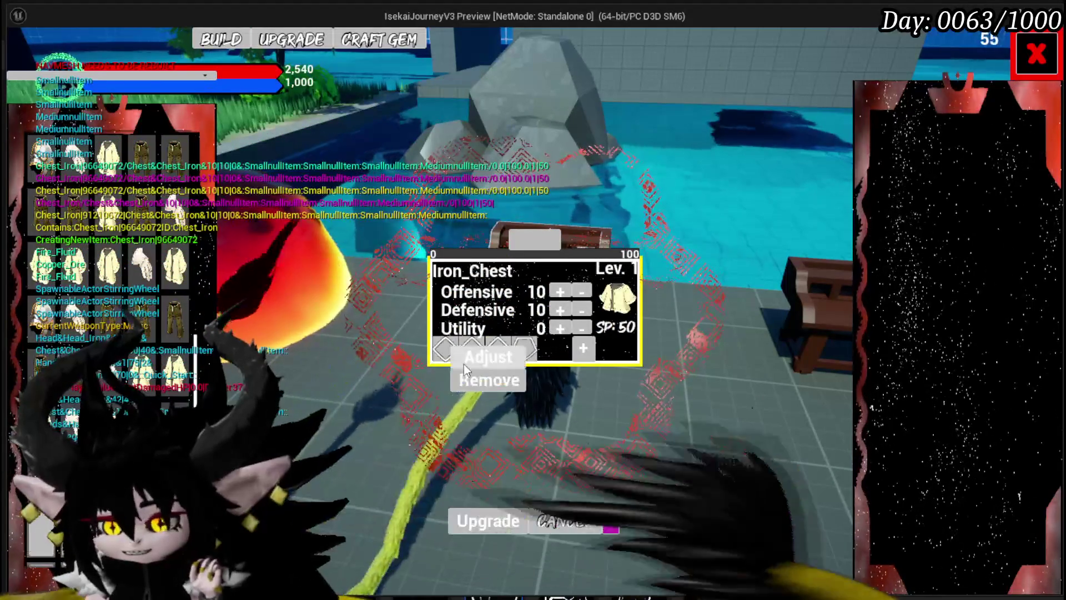
click(468, 362)
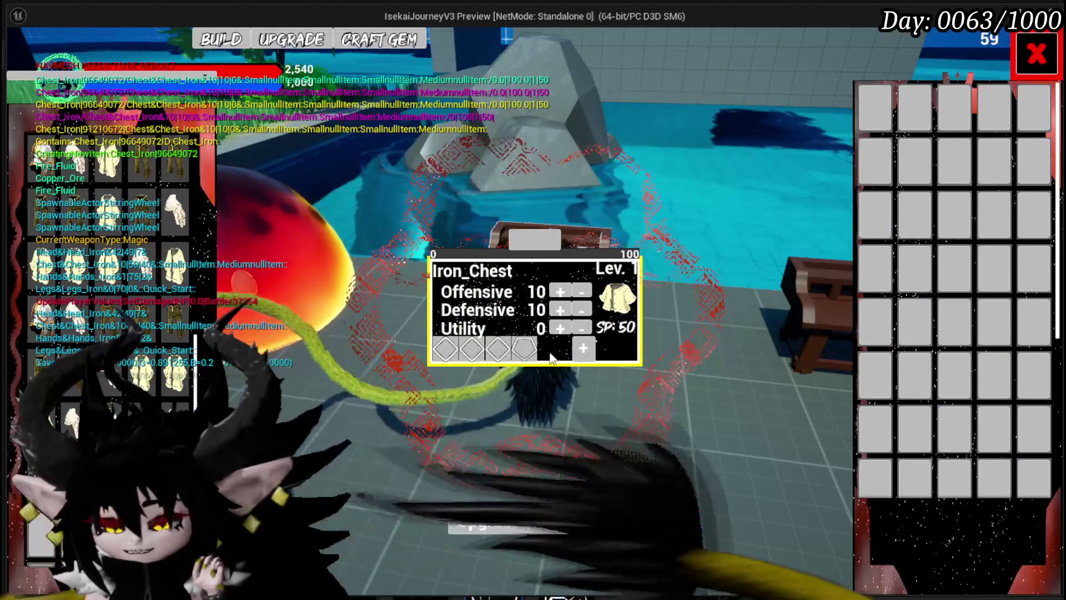
click(472, 349)
click(511, 361)
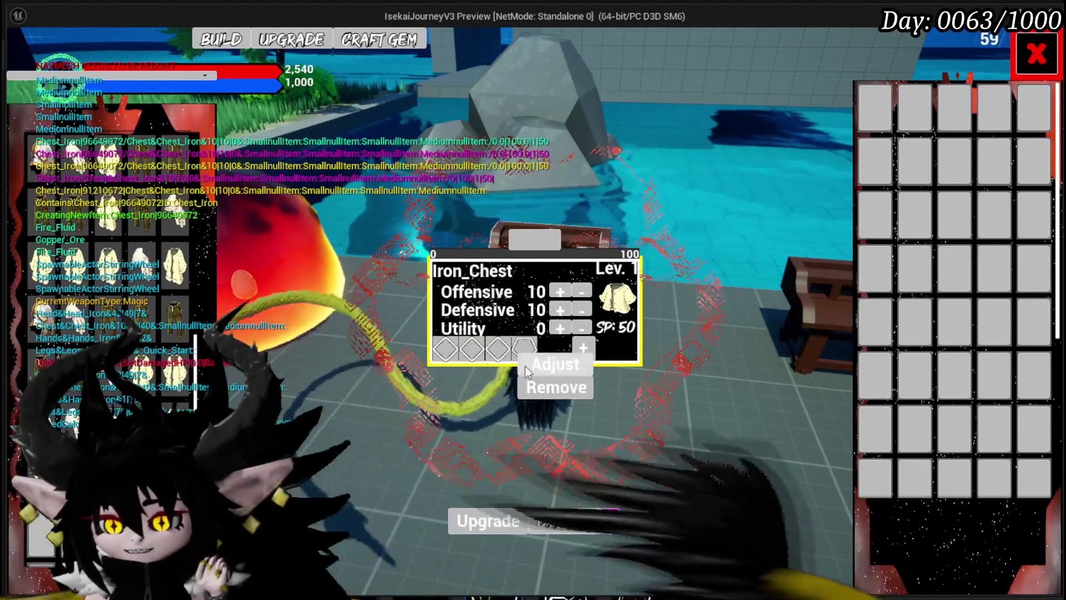
click(525, 367)
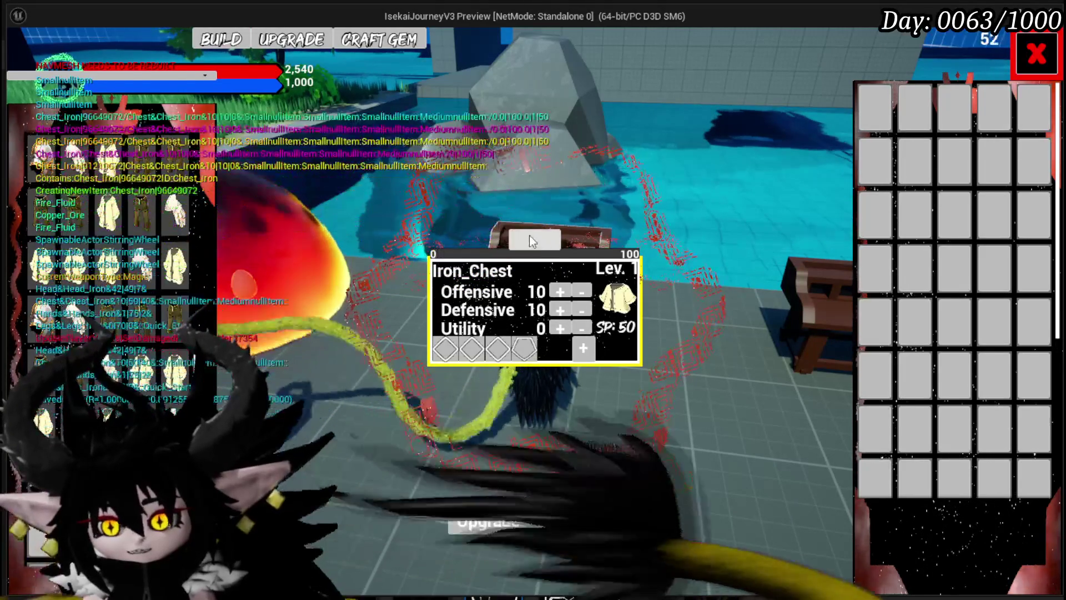
Step: Apply 500 essence to level the Iron_Chest to 3, then close the upgrade screens
click(529, 240)
text(500)
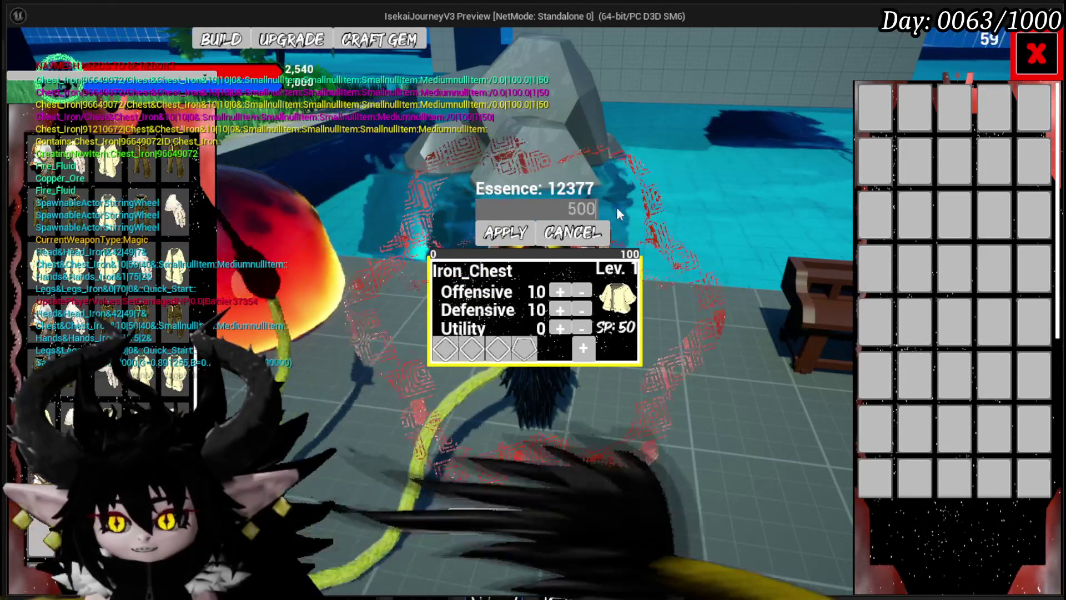
click(505, 232)
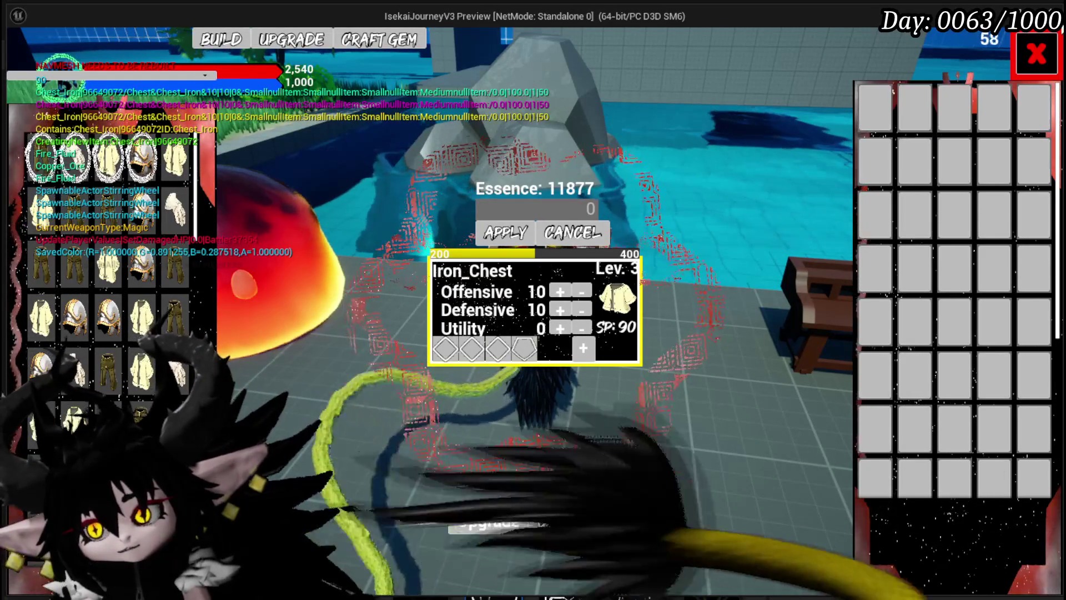
click(1035, 54)
Step: Run the character around the grass field and hit the red slime with a tail attack
key(w)
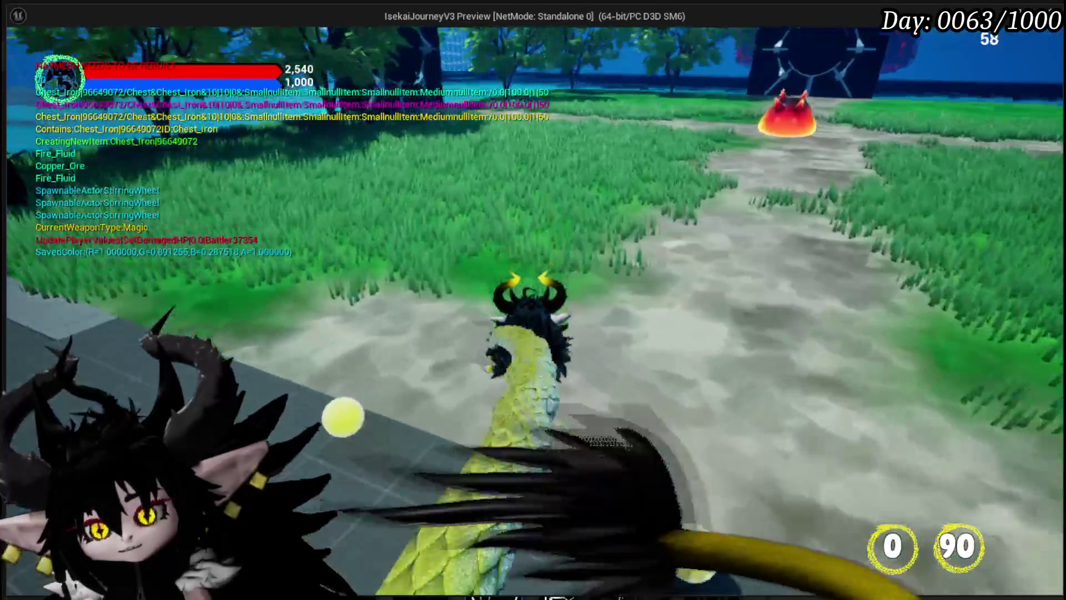
key(w)
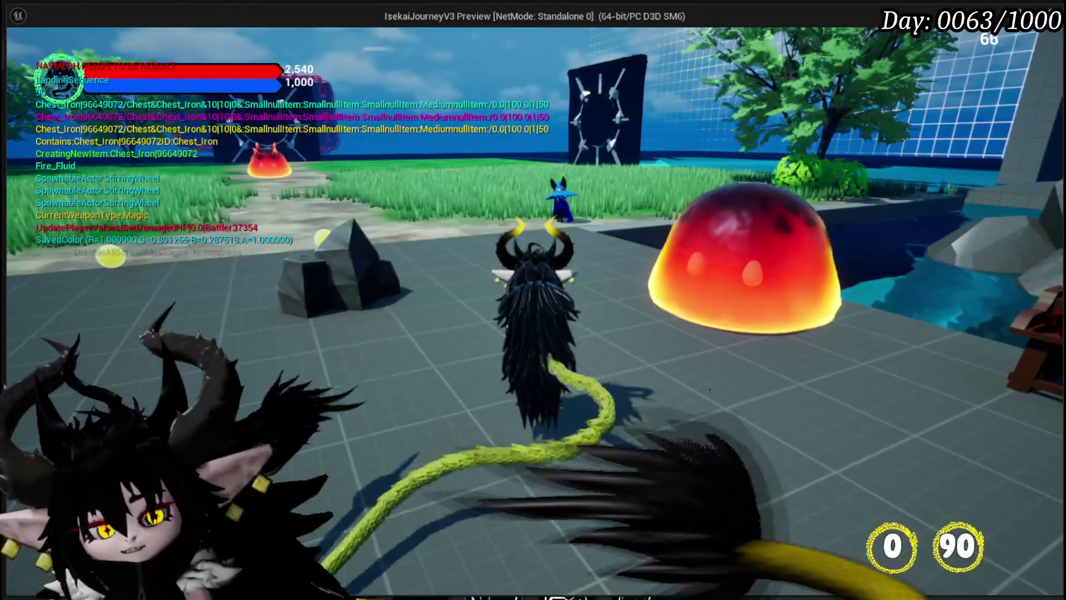
click(533, 300)
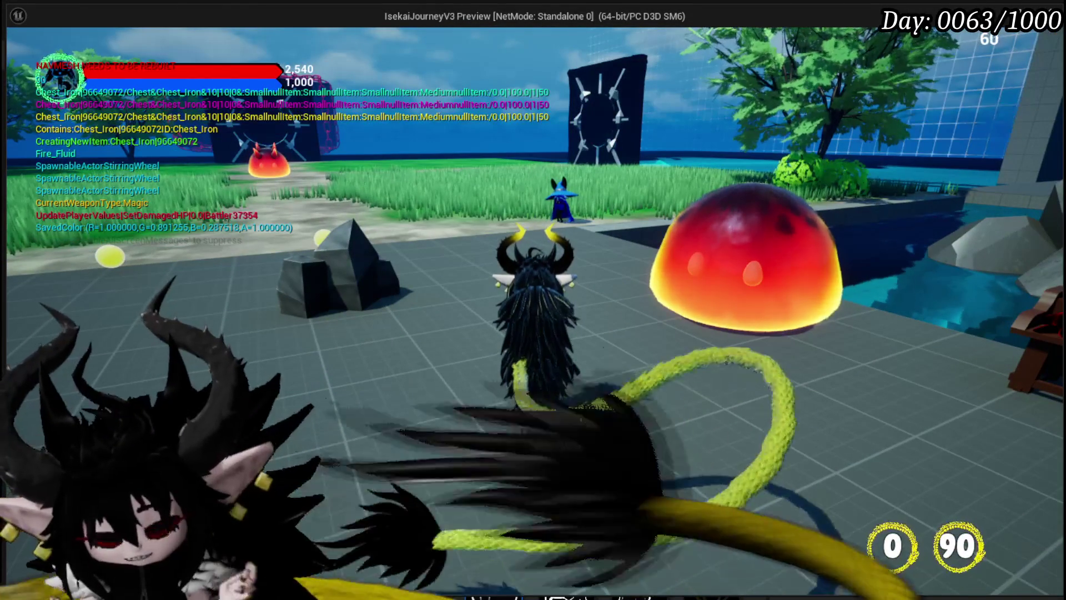
key(w)
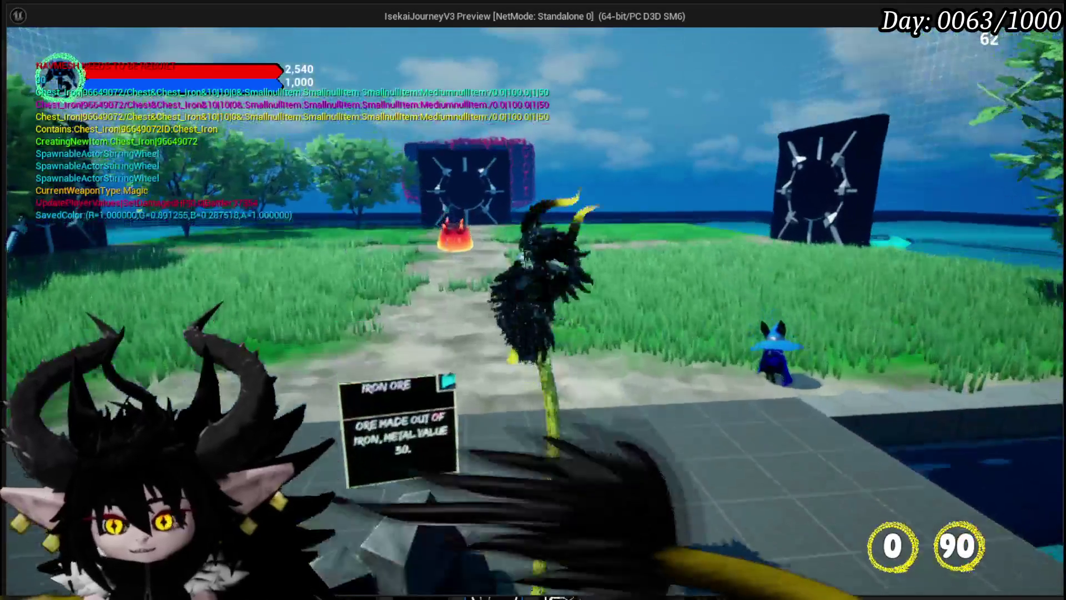
key(w)
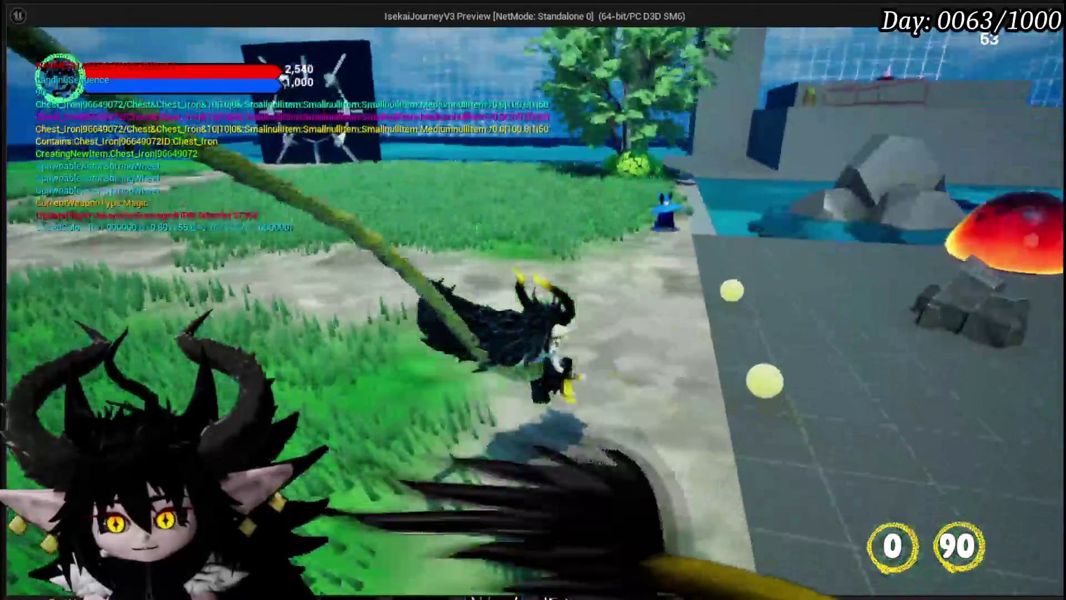
key(w)
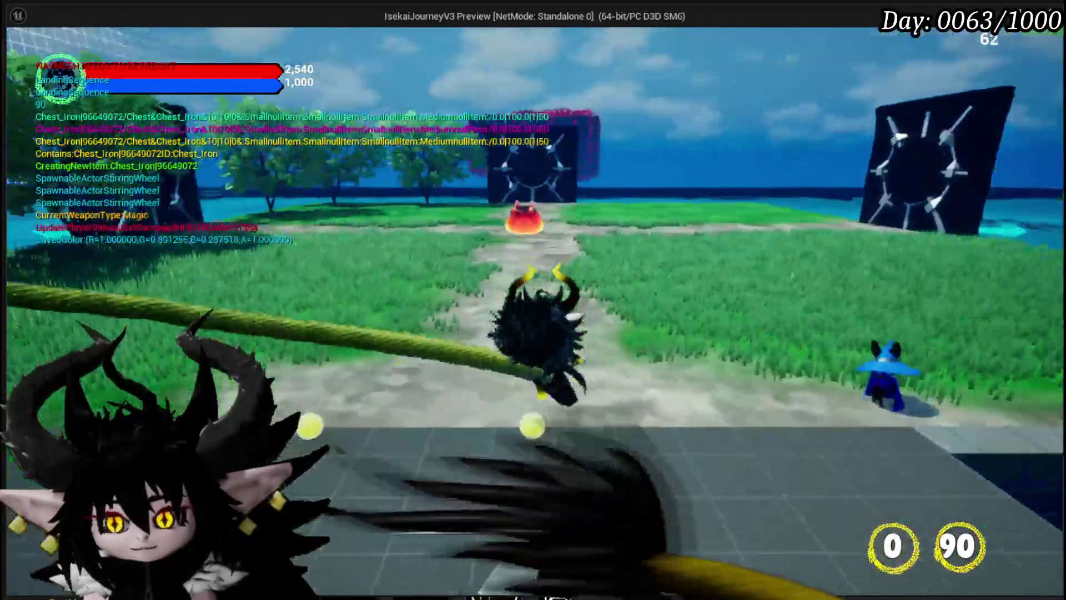
key(w)
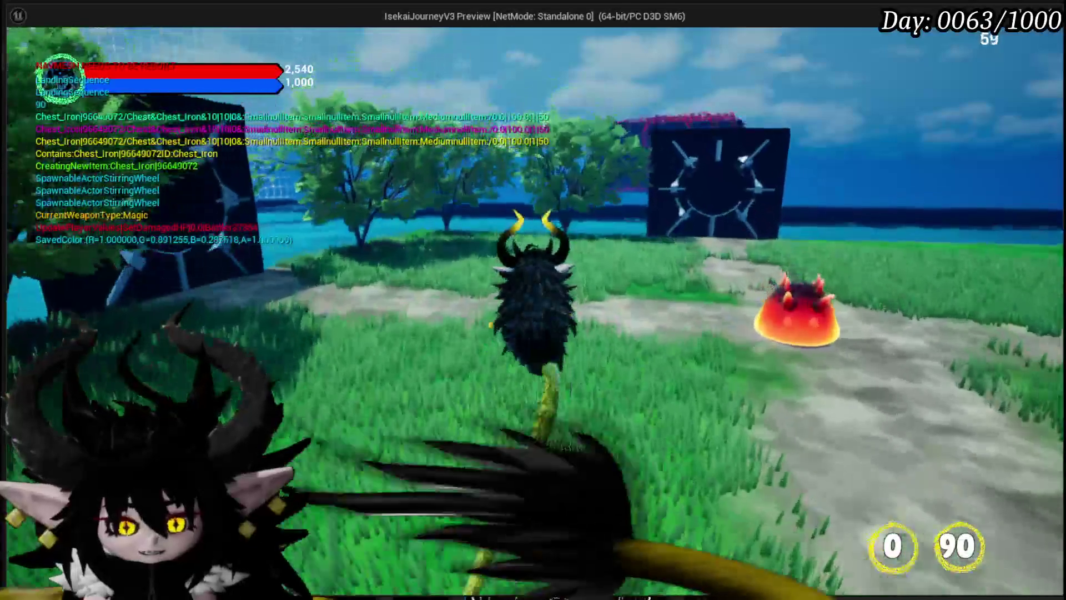
key(w)
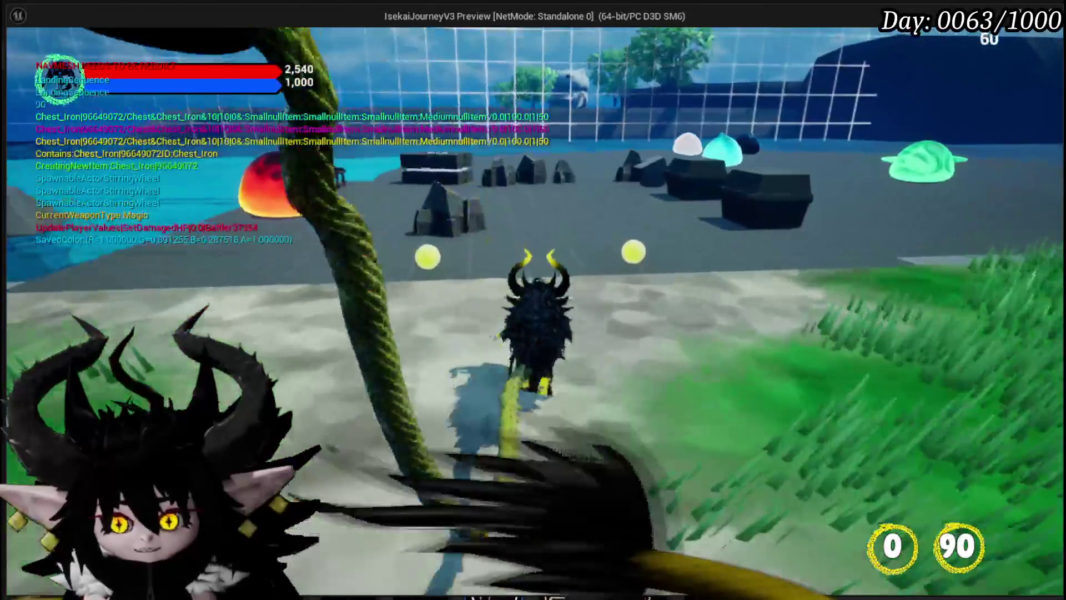
Step: End Play In Editor and save the L_DungeonCreationTest level
key(w)
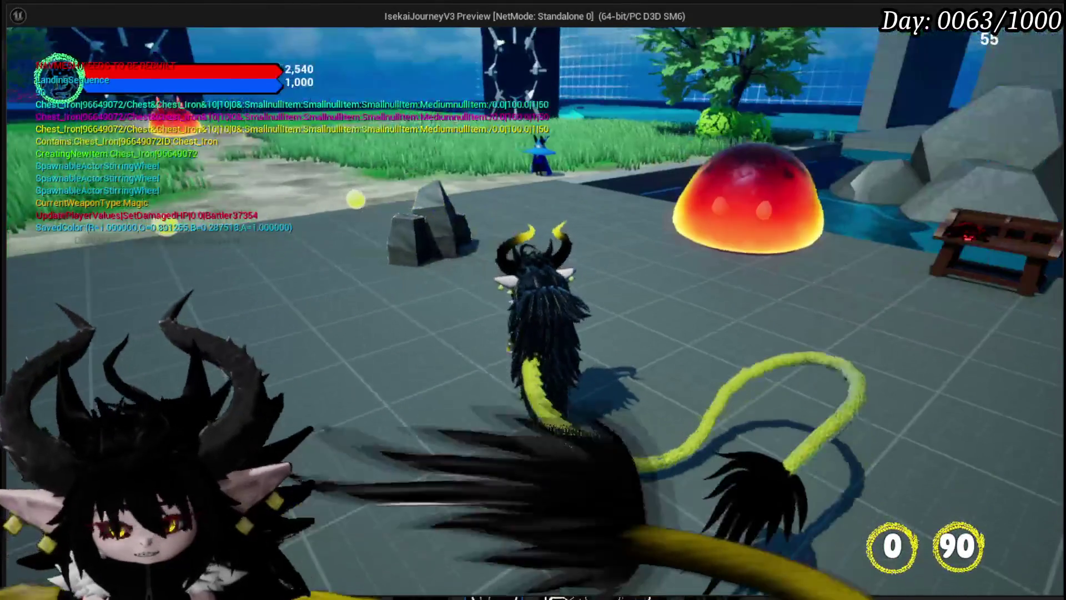
key(Escape)
click(20, 55)
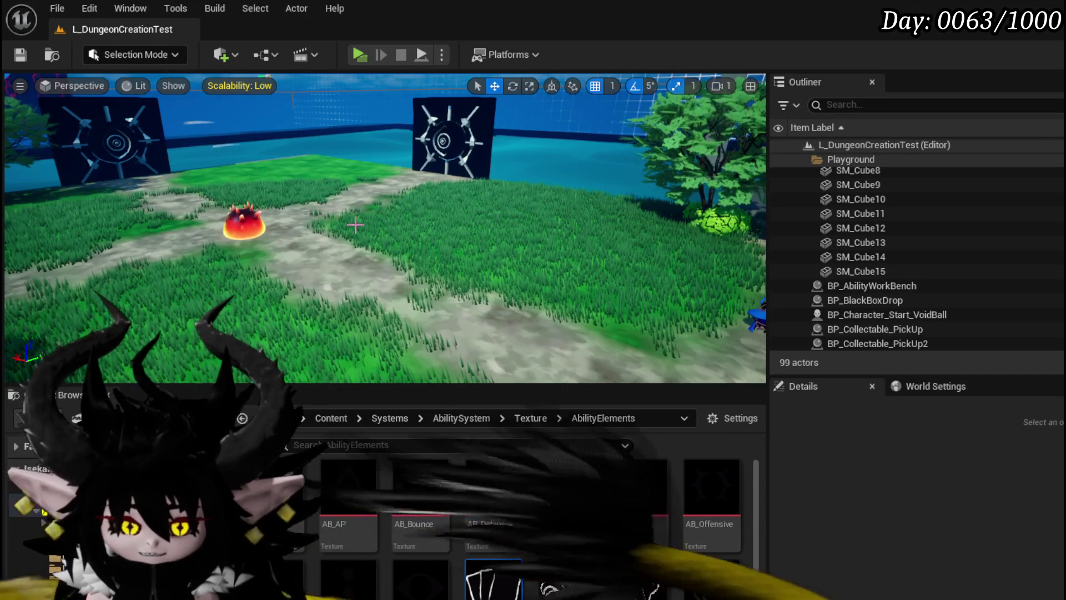
Step: Save the level again and switch over to the empty transparent canvas in Krita
click(21, 55)
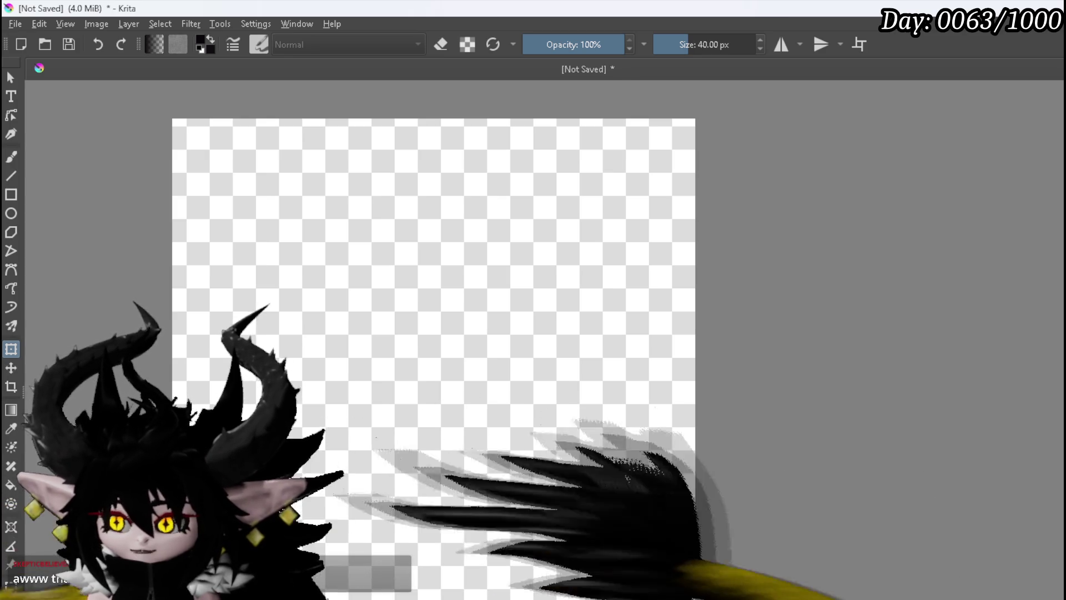
key(F3)
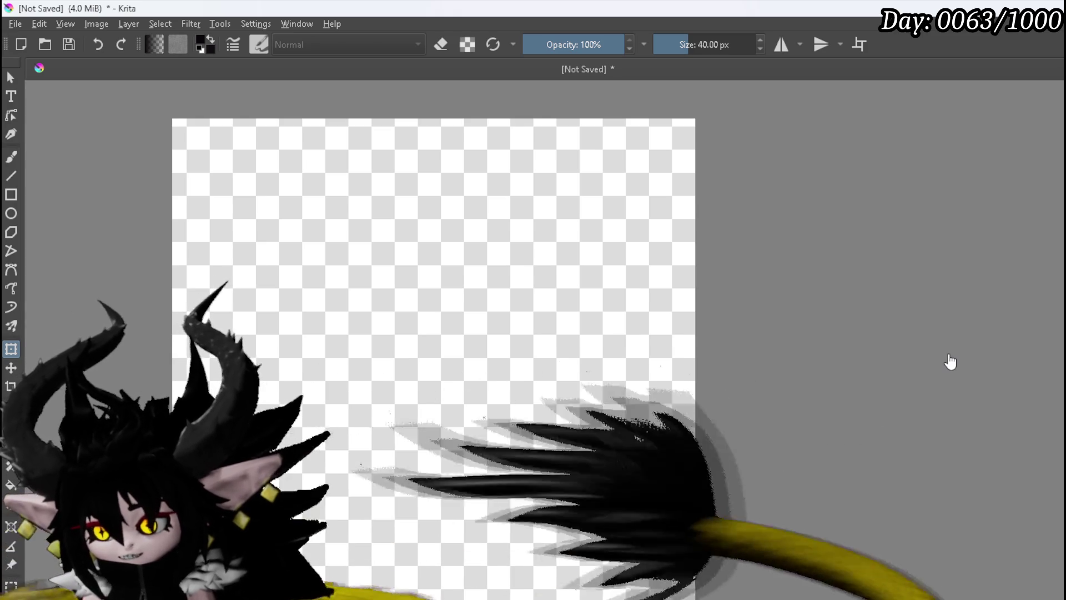
Step: Select the Freehand Brush tool for horizontally mirrored painting
click(11, 157)
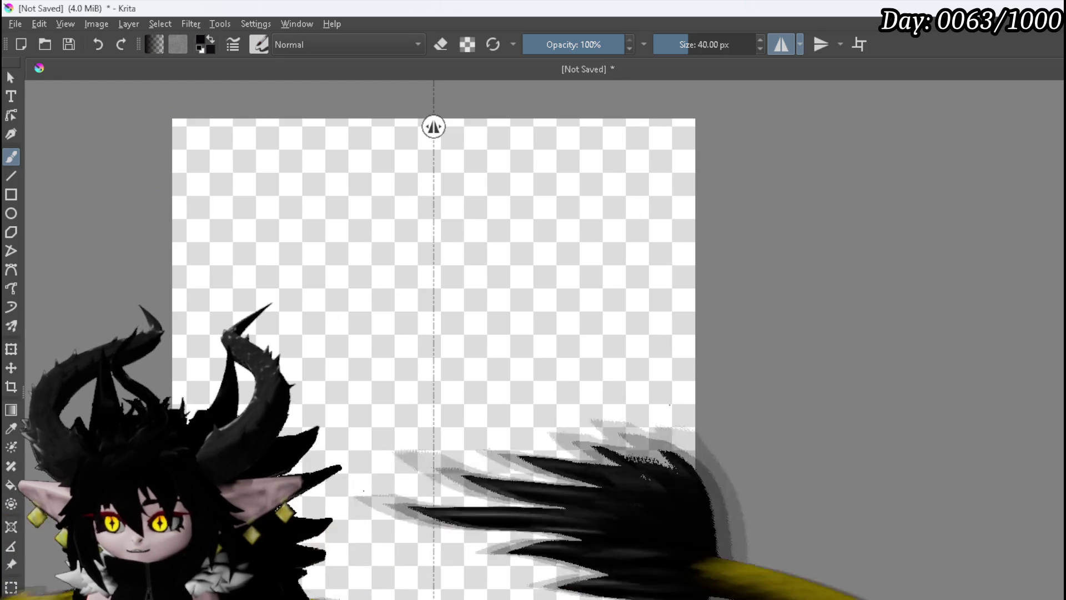
Step: Fill the canvas light blue and paint the mirrored black cat body with two pointed ears
key(BackSpace)
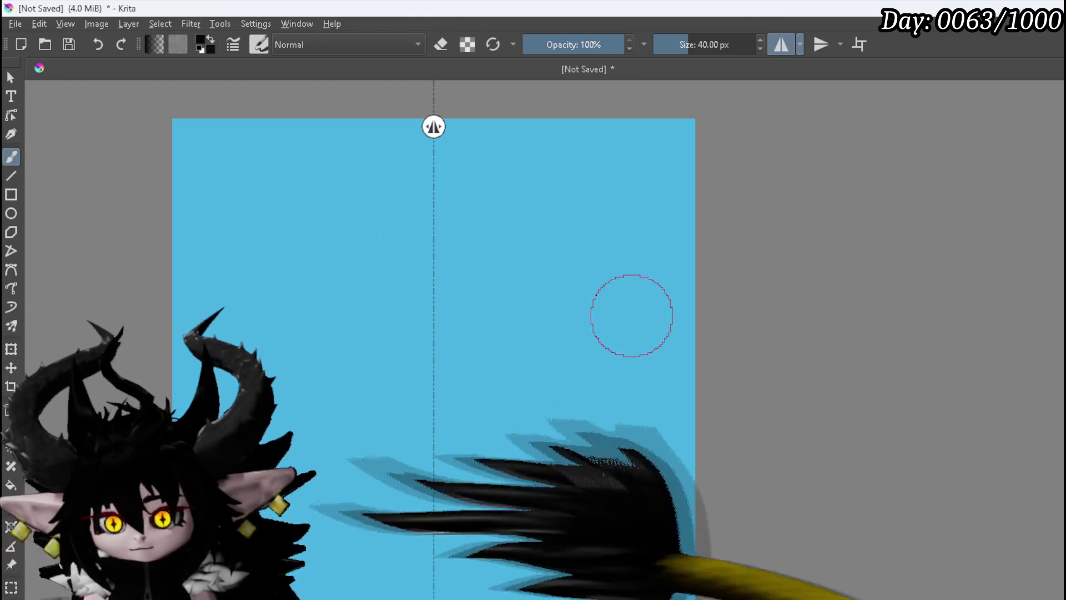
mouse_move(418, 218)
mouse_down()
mouse_move(378, 238)
mouse_move(335, 312)
mouse_move(341, 304)
mouse_move(307, 483)
mouse_move(317, 528)
mouse_move(321, 518)
mouse_move(298, 515)
mouse_up()
mouse_move(301, 470)
mouse_down()
mouse_move(335, 281)
mouse_move(383, 229)
mouse_move(437, 219)
mouse_move(392, 274)
mouse_move(431, 345)
mouse_move(357, 388)
mouse_move(432, 458)
mouse_up()
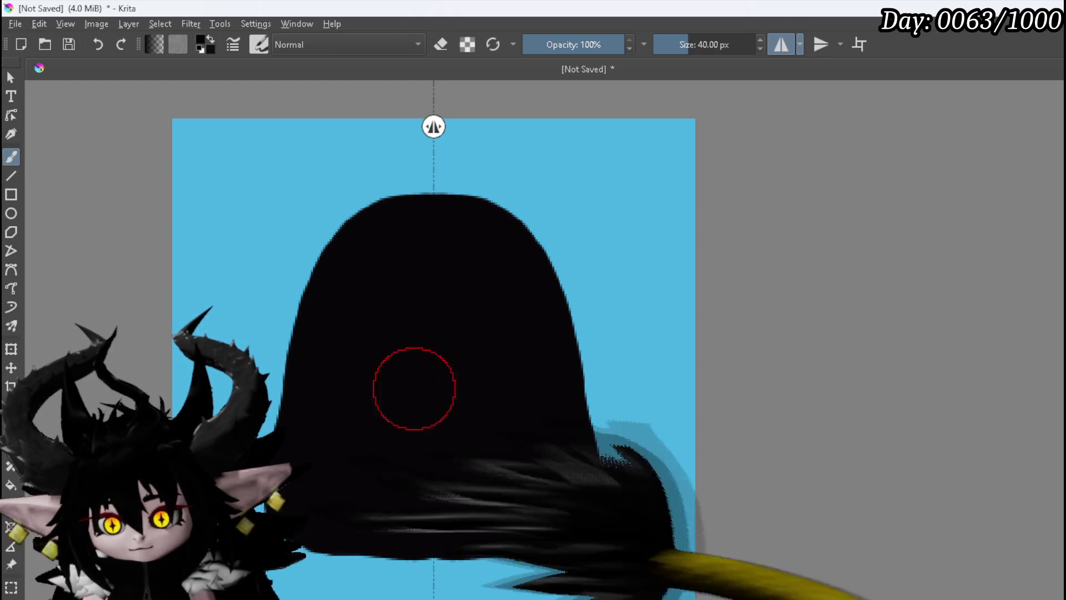
mouse_move(345, 240)
mouse_down()
mouse_move(333, 232)
mouse_move(324, 257)
mouse_up()
drag(314, 205, 319, 155)
mouse_move(384, 208)
mouse_down()
mouse_move(329, 162)
mouse_move(316, 216)
mouse_move(322, 225)
mouse_move(340, 183)
mouse_move(353, 225)
mouse_up()
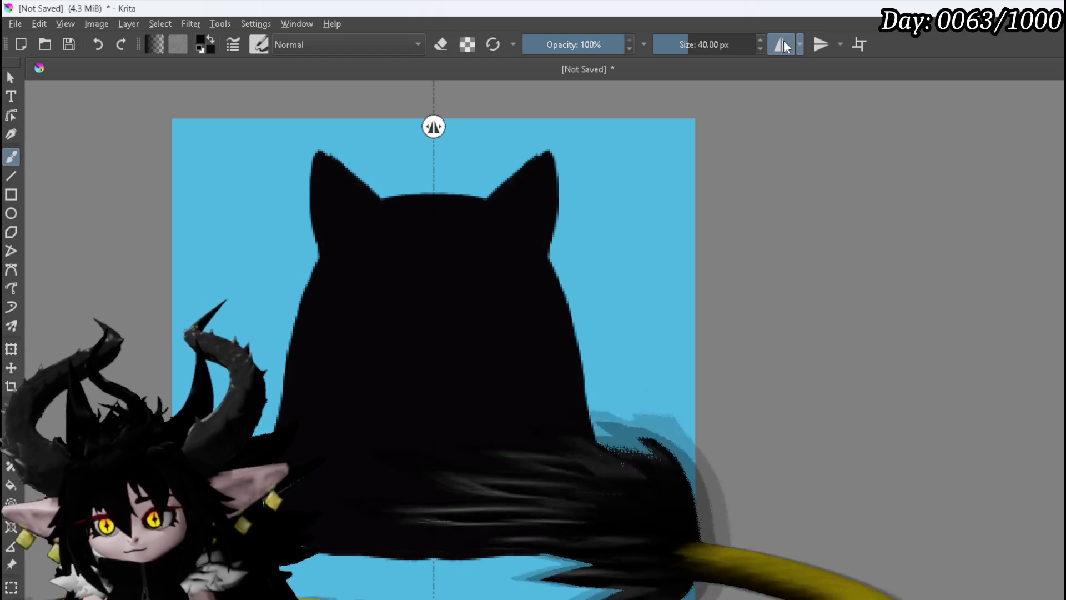
Step: With mirroring off, paint a curled, tufted black tail on the right, then re-enable mirroring
click(781, 44)
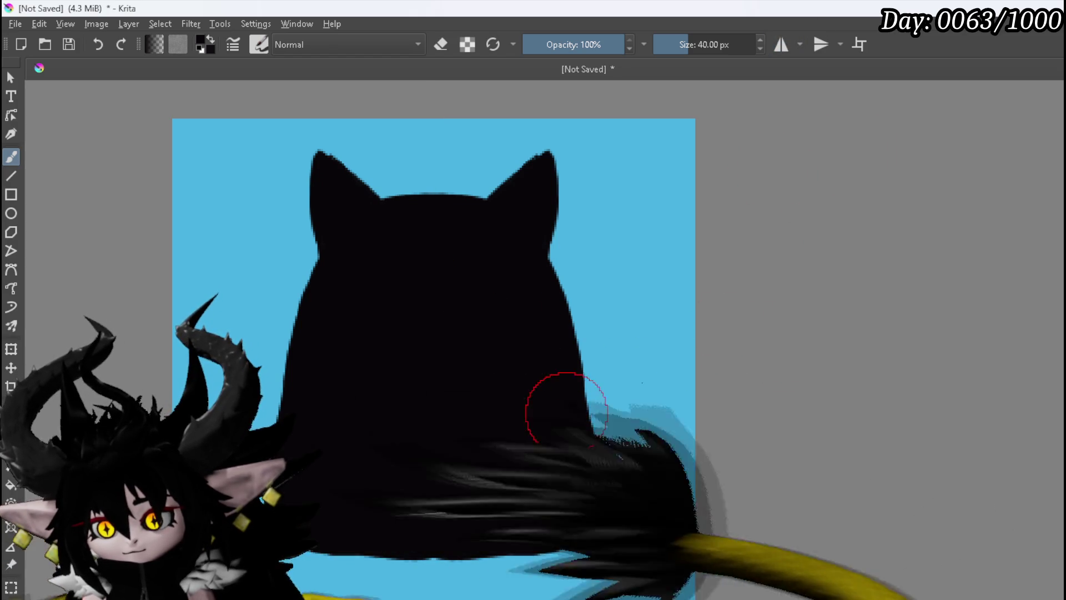
mouse_move(585, 420)
mouse_down()
mouse_move(608, 369)
mouse_move(622, 292)
mouse_move(615, 259)
mouse_move(628, 333)
mouse_up()
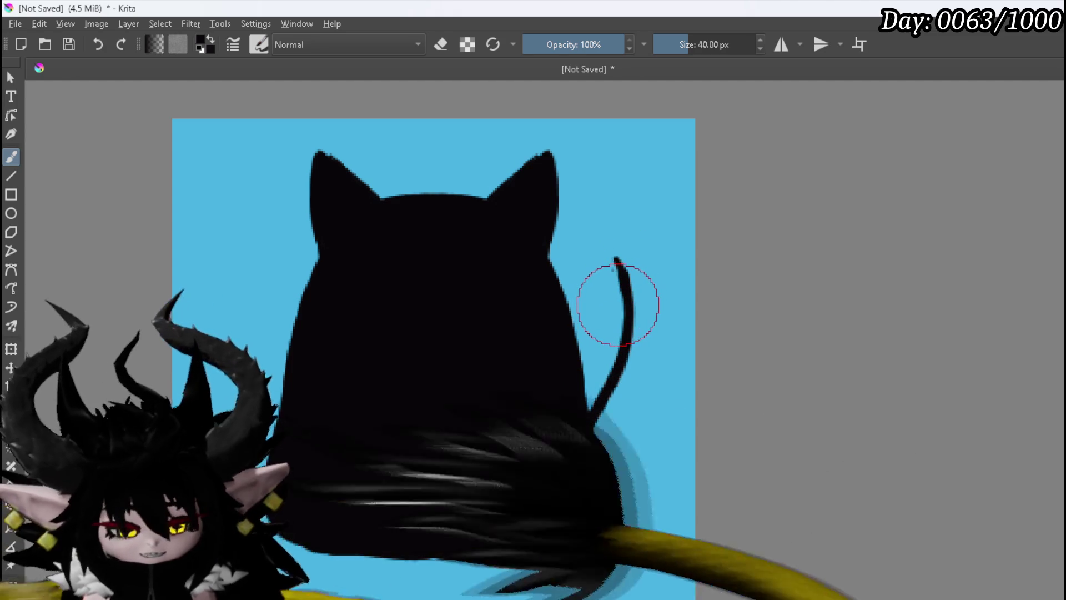
drag(616, 259, 635, 269)
drag(635, 310, 625, 266)
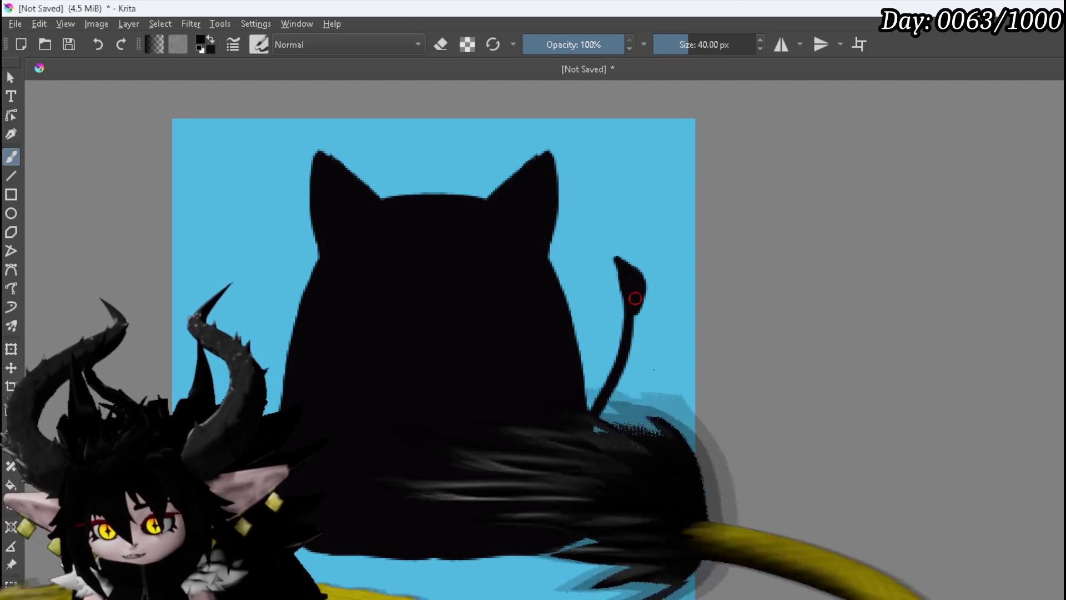
mouse_move(654, 334)
mouse_down()
mouse_move(630, 358)
mouse_move(637, 312)
mouse_up()
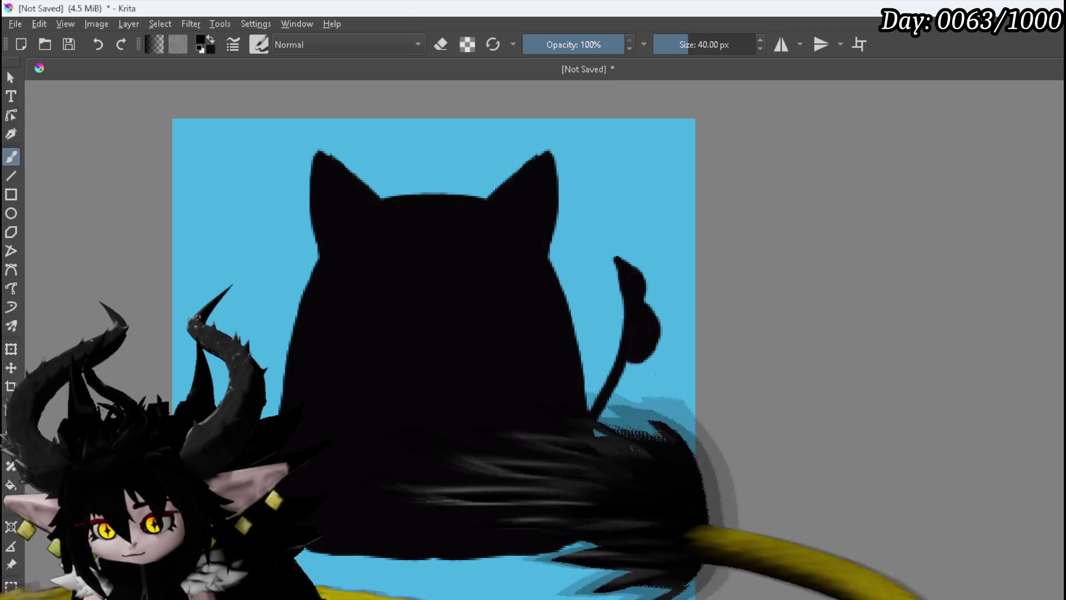
mouse_move(644, 373)
mouse_down()
mouse_move(650, 389)
mouse_move(616, 407)
mouse_up()
mouse_move(629, 369)
mouse_down()
mouse_move(637, 387)
mouse_move(616, 410)
mouse_move(627, 441)
mouse_move(593, 449)
mouse_move(600, 441)
mouse_move(595, 458)
mouse_up()
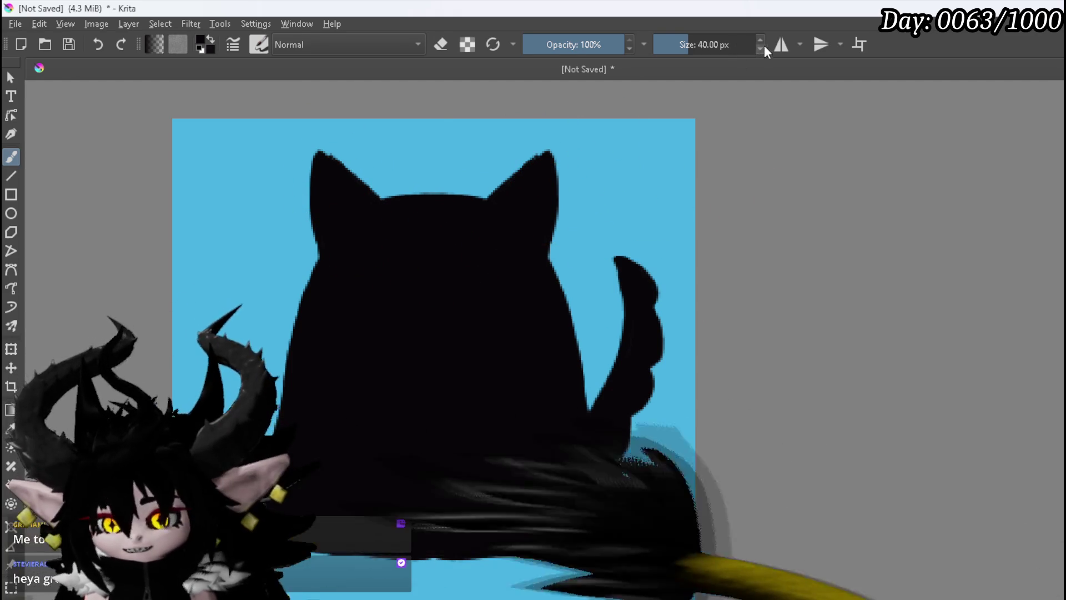
click(781, 44)
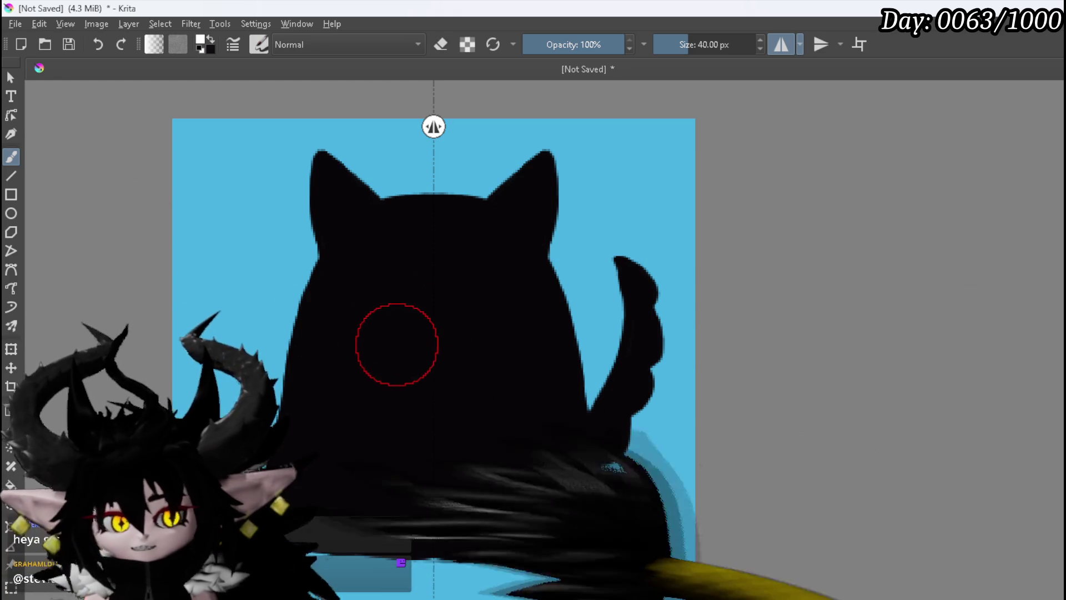
Step: Paint a mirrored solid white rounded box on the cat's chest and swap the brush colours
mouse_move(421, 268)
mouse_down()
mouse_move(439, 269)
mouse_move(378, 274)
mouse_up()
mouse_move(379, 341)
mouse_down()
mouse_move(386, 388)
mouse_move(432, 393)
mouse_move(387, 397)
mouse_move(411, 399)
mouse_move(388, 357)
mouse_move(428, 376)
mouse_move(395, 357)
mouse_move(388, 274)
mouse_move(390, 343)
mouse_up()
mouse_move(399, 277)
mouse_down()
mouse_move(438, 272)
mouse_move(412, 297)
mouse_move(427, 338)
mouse_up()
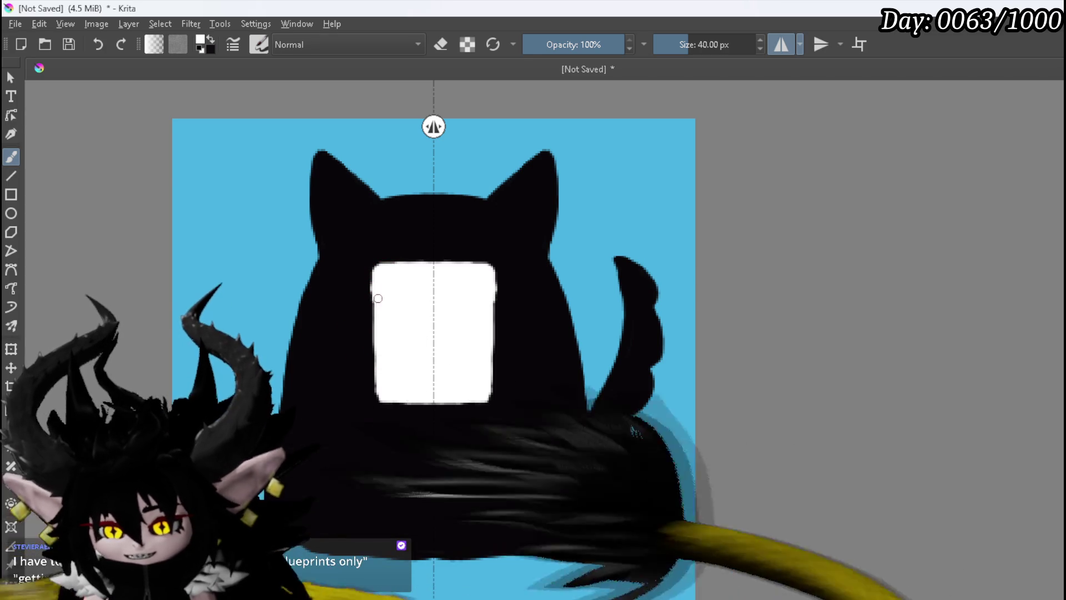
drag(375, 331, 376, 401)
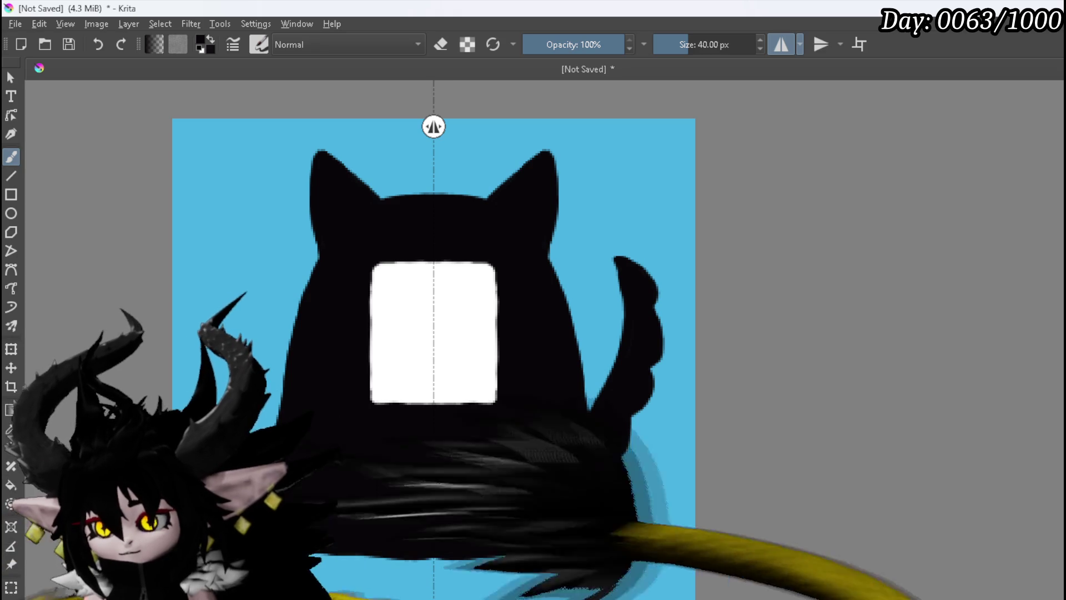
key(x)
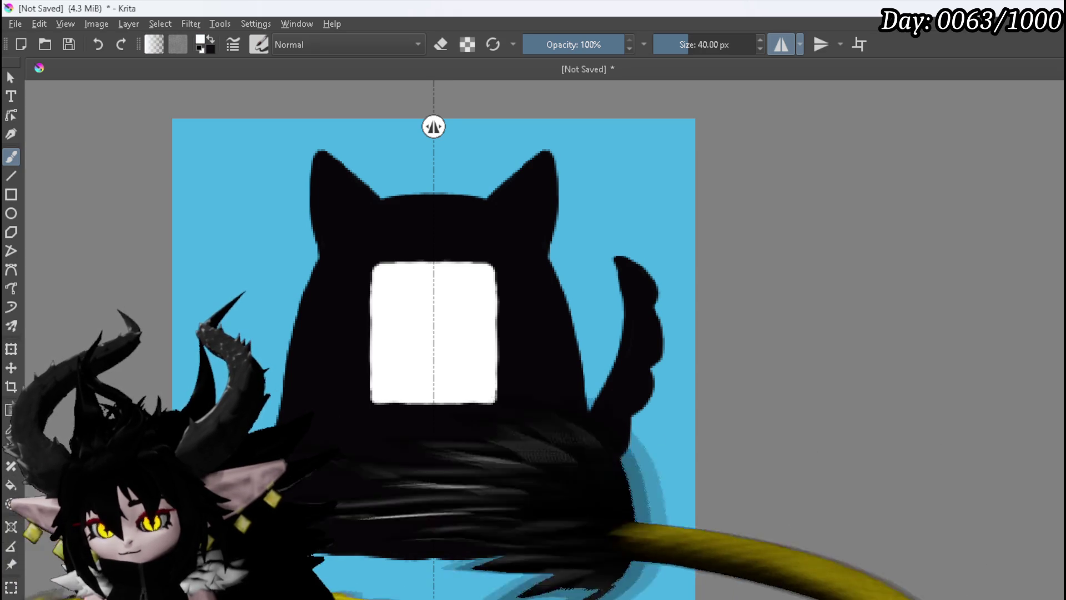
Step: Disable mirroring, undo a stray mark, and outline the head, left side and base in white
click(780, 34)
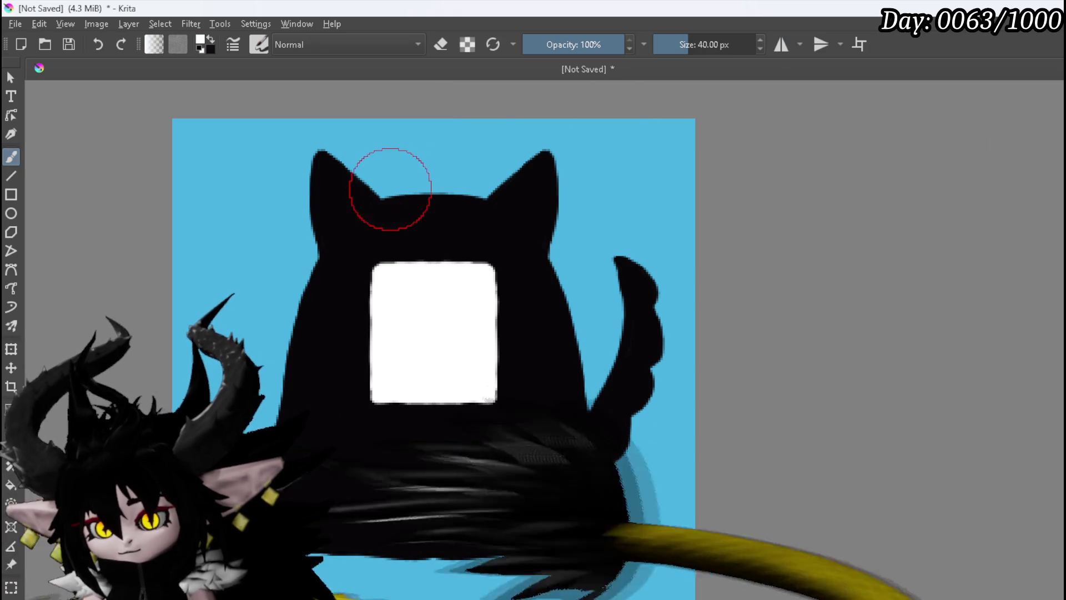
key(ctrl+z)
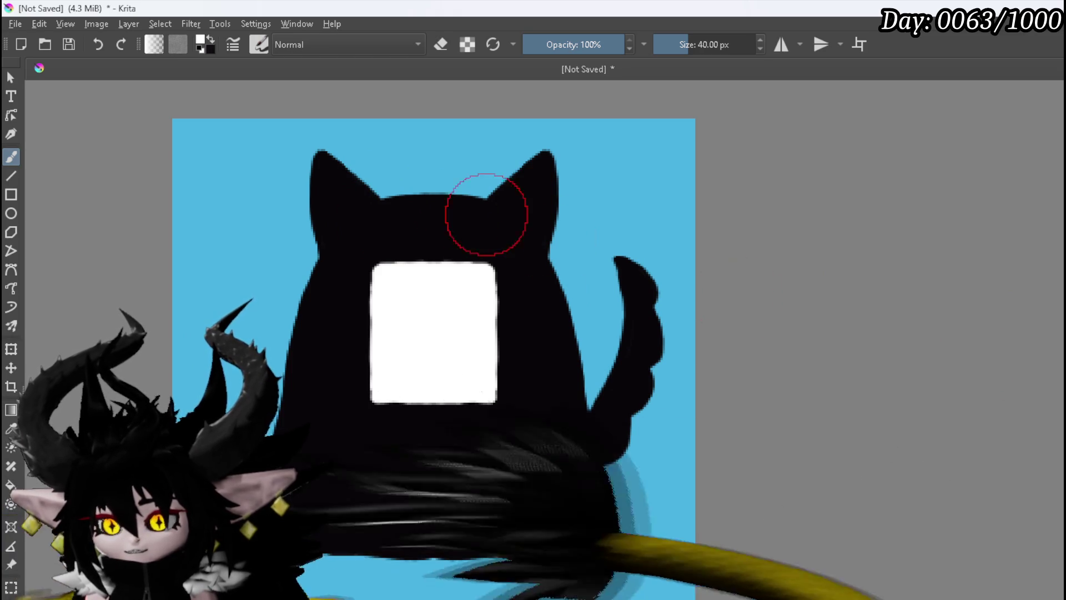
mouse_move(440, 192)
mouse_down()
mouse_move(401, 193)
mouse_move(328, 149)
mouse_move(306, 192)
mouse_move(310, 218)
mouse_up()
drag(313, 272, 295, 313)
drag(283, 372, 272, 435)
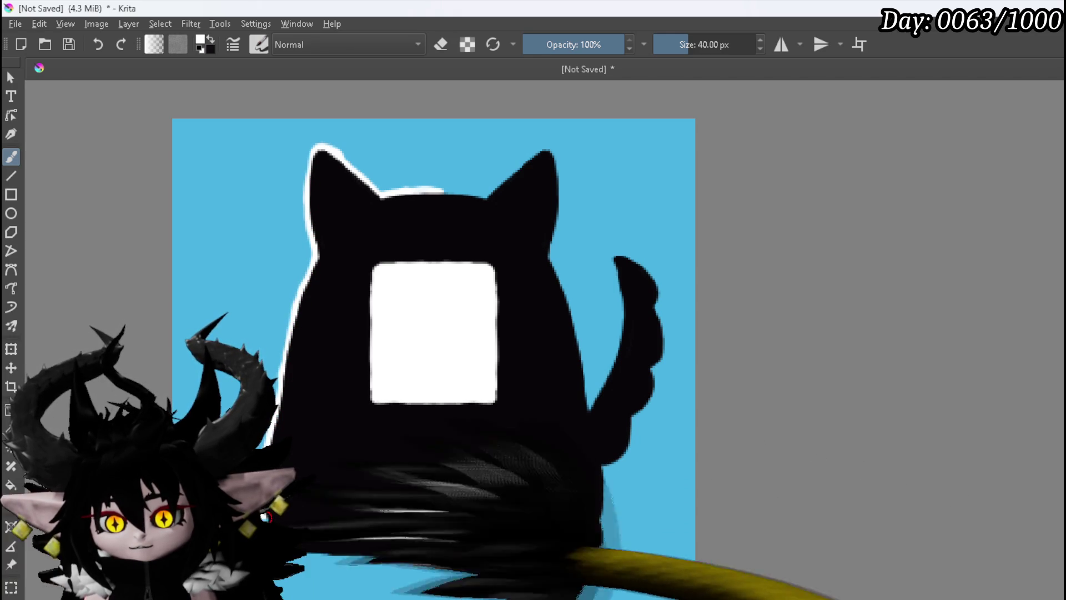
drag(300, 557, 347, 555)
drag(414, 557, 439, 558)
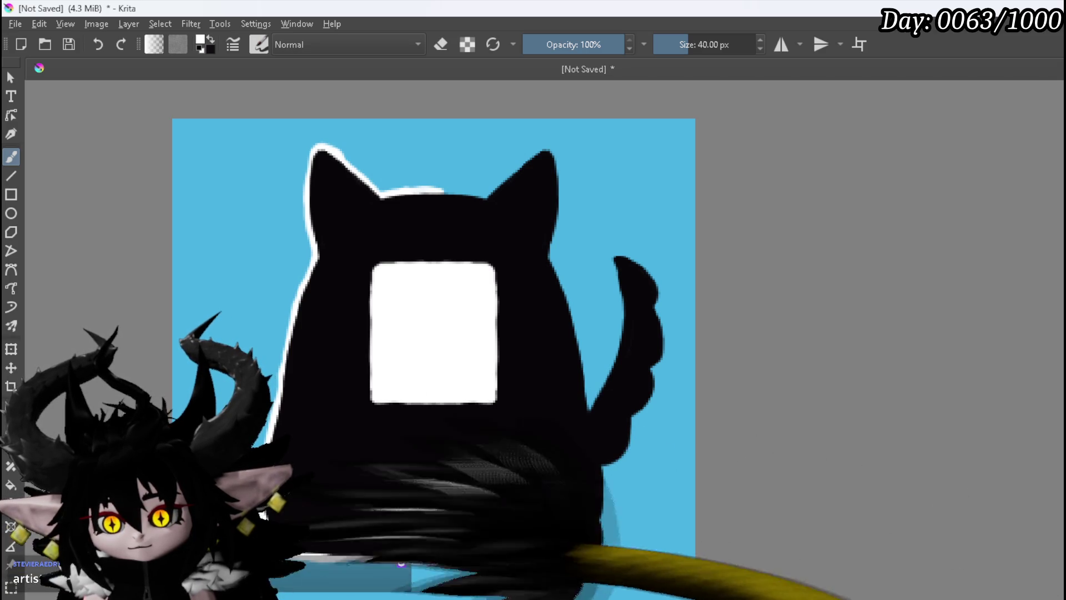
Step: Carry the white outline around the tail, right side, right ear and top of the head
mouse_move(594, 545)
mouse_down()
mouse_move(607, 537)
mouse_move(610, 463)
mouse_move(649, 403)
mouse_up()
mouse_move(659, 347)
mouse_down()
mouse_move(655, 289)
mouse_move(630, 259)
mouse_move(615, 271)
mouse_move(611, 365)
mouse_up()
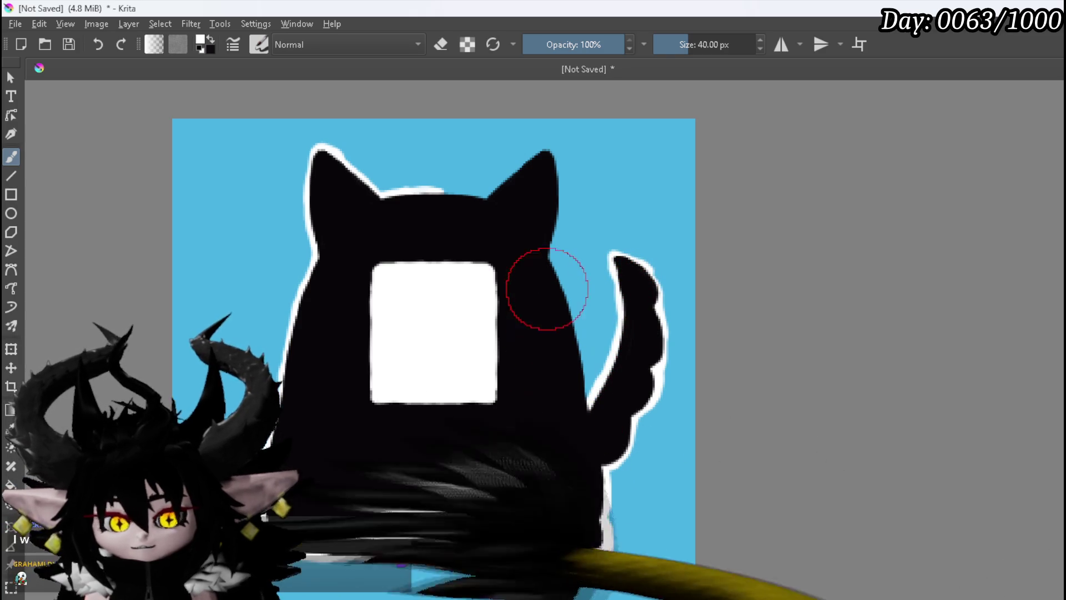
drag(543, 248, 564, 302)
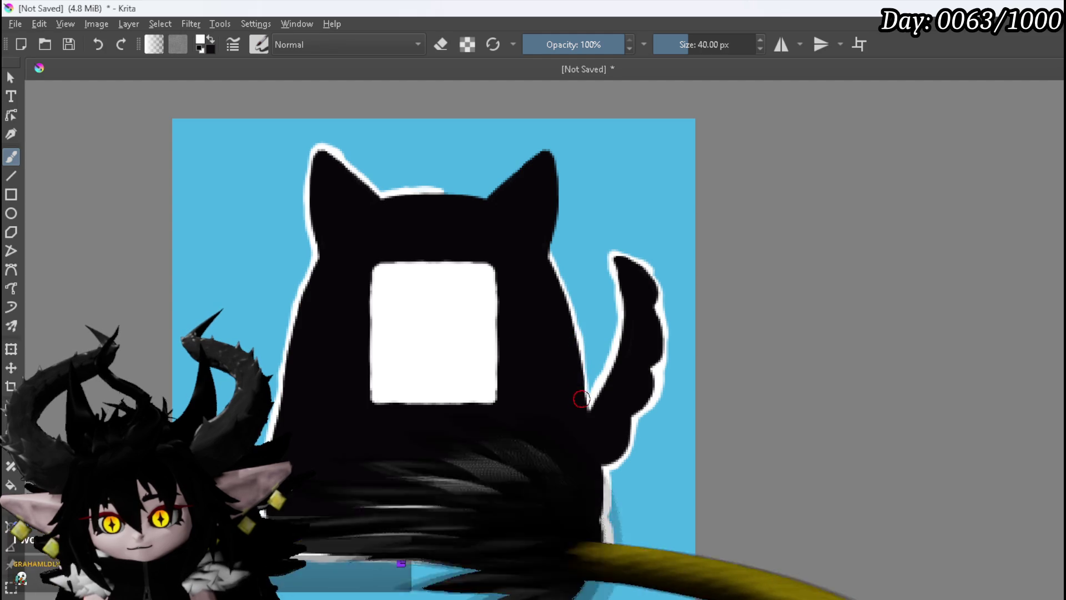
drag(552, 220, 555, 196)
drag(547, 152, 523, 163)
drag(470, 201, 444, 192)
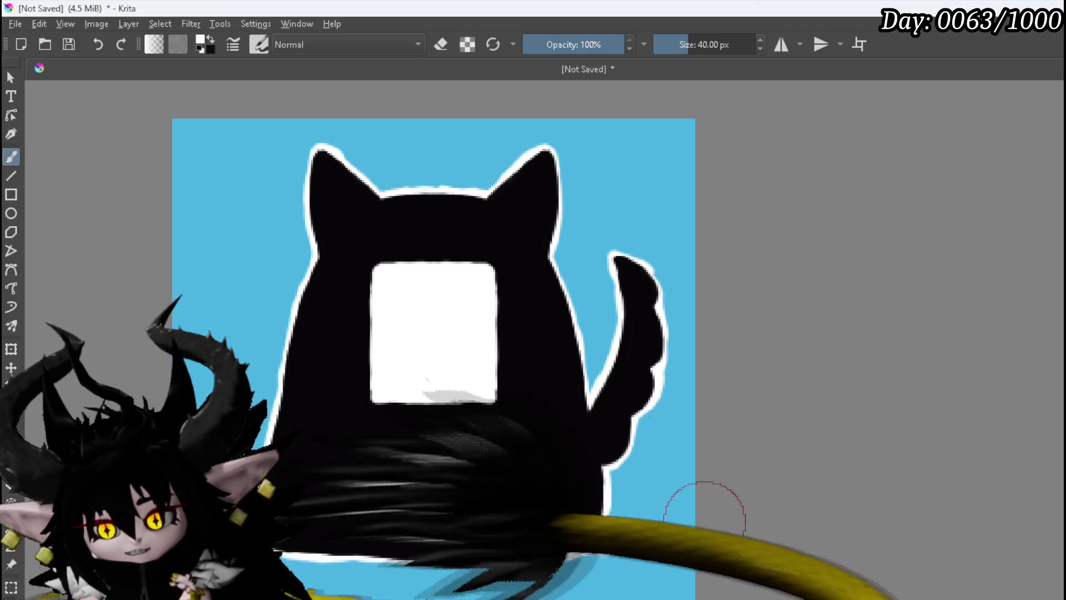
key(e)
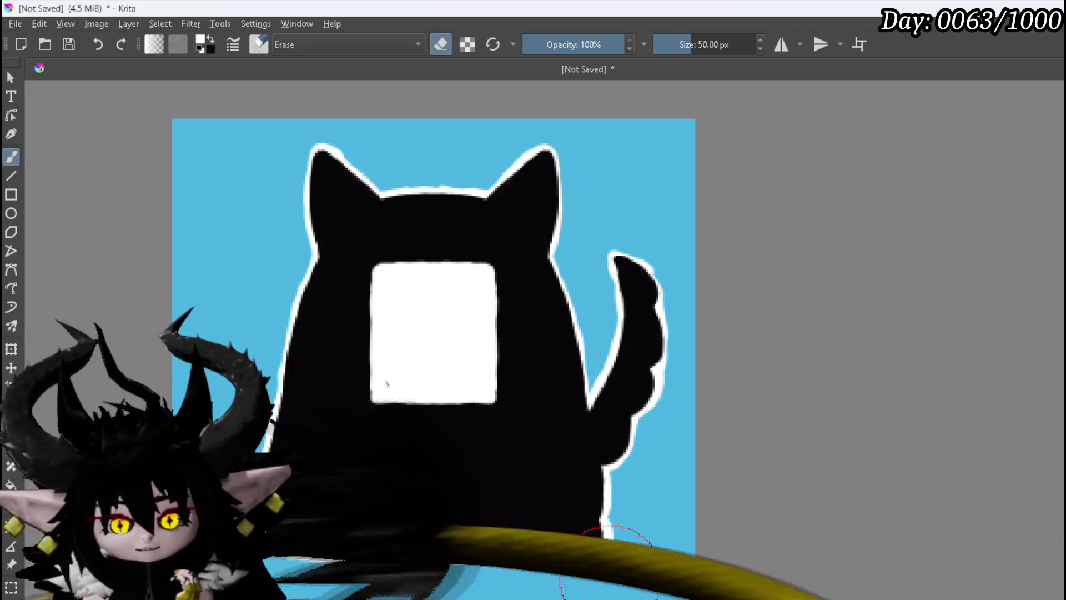
Step: With horizontal mirror on, paint white fur tufts inside both cat ears toward the tips
click(787, 50)
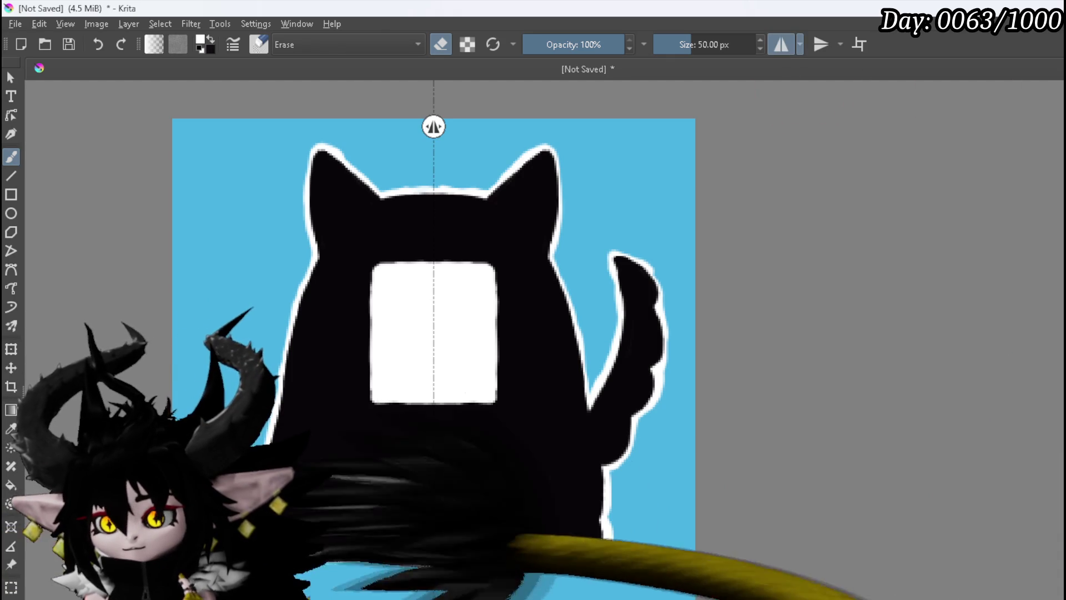
key(e)
key(bracketleft)
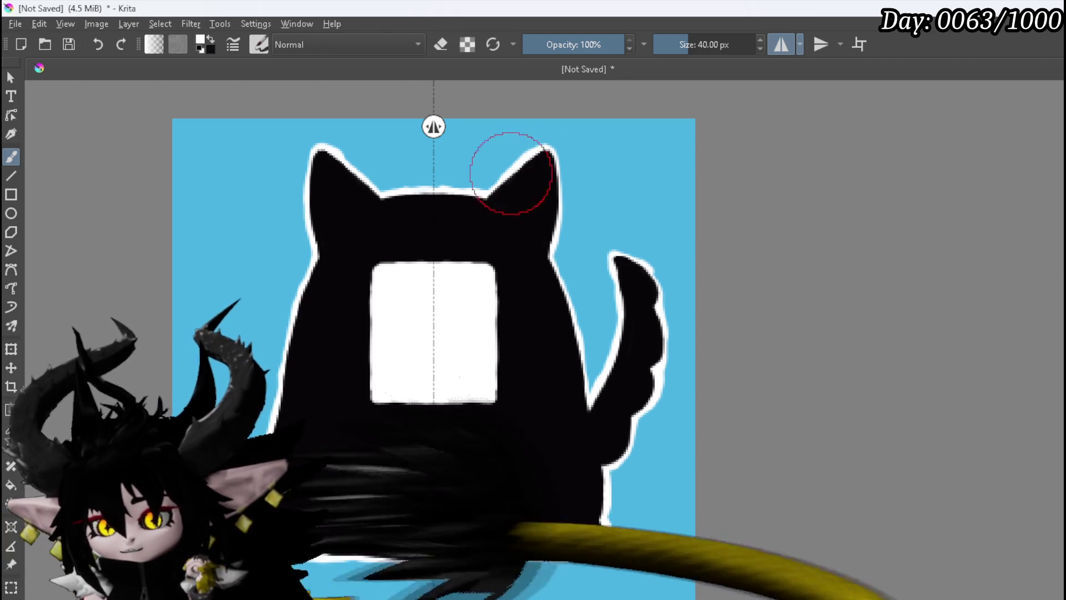
mouse_move(509, 200)
mouse_down()
mouse_move(531, 177)
mouse_move(509, 204)
mouse_move(523, 203)
mouse_up()
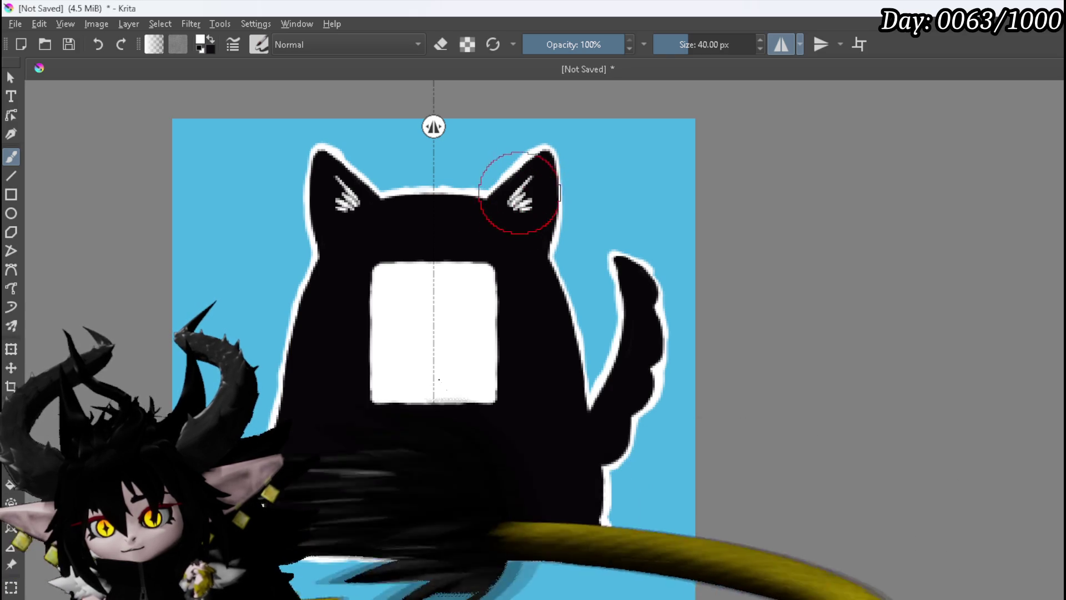
drag(522, 189, 534, 174)
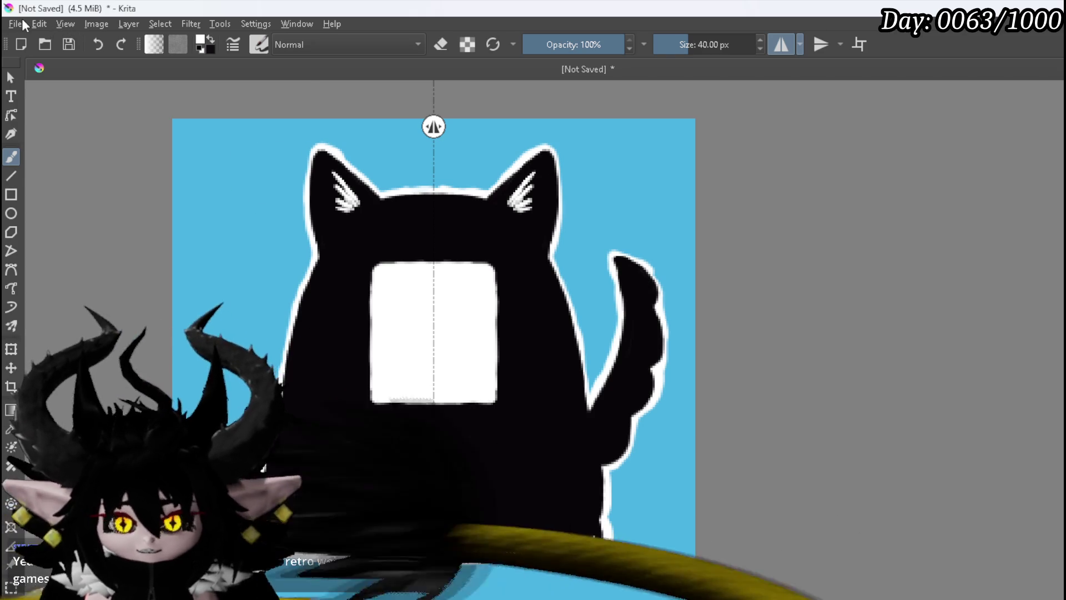
Step: Hide the blue background layer so the canvas becomes transparent
click(22, 19)
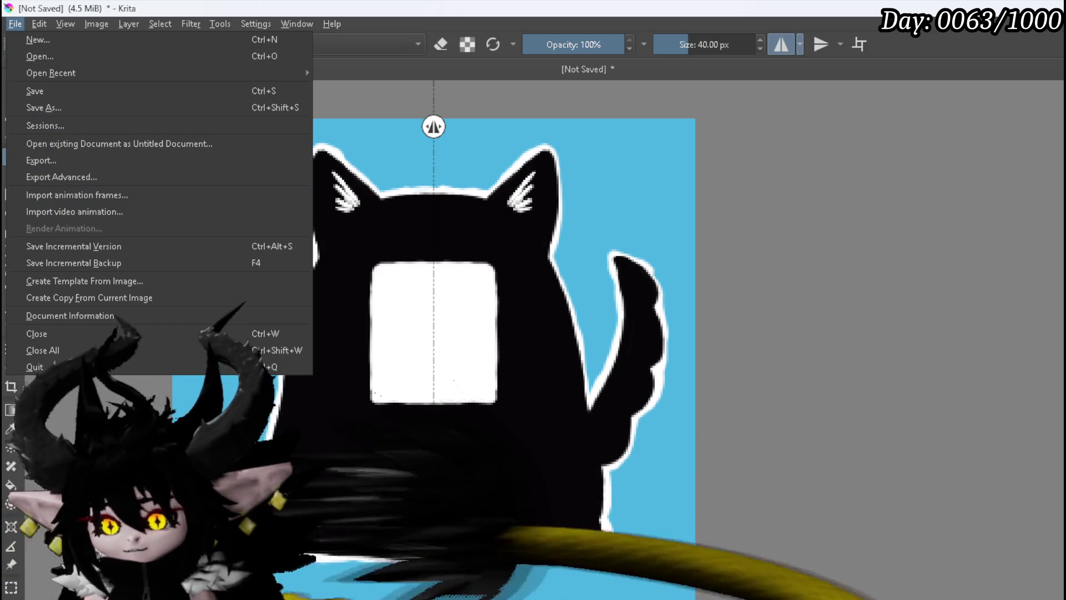
key(Escape)
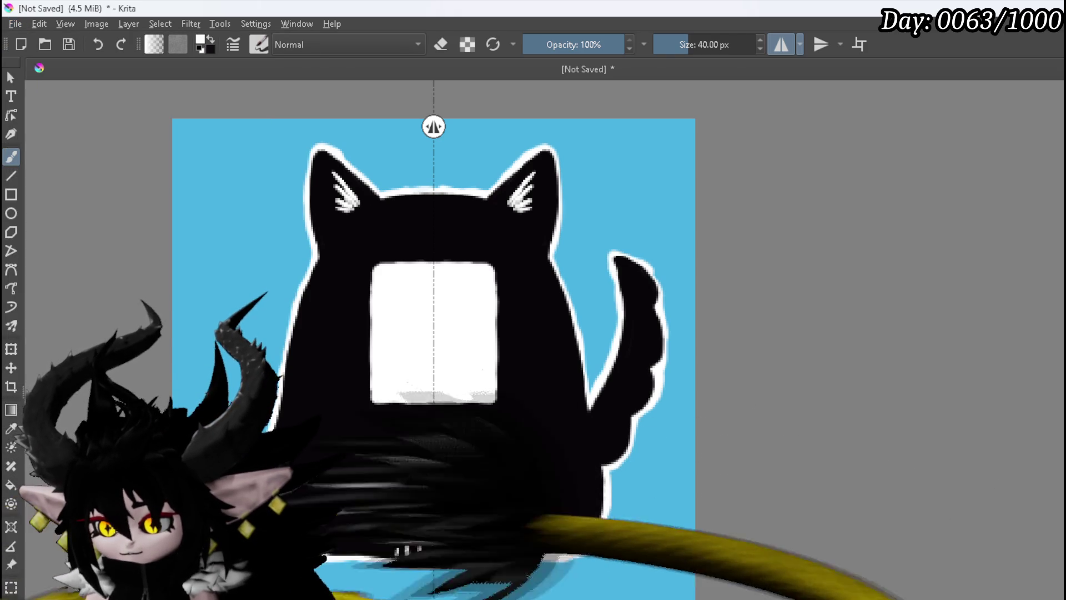
key(ctrl+z)
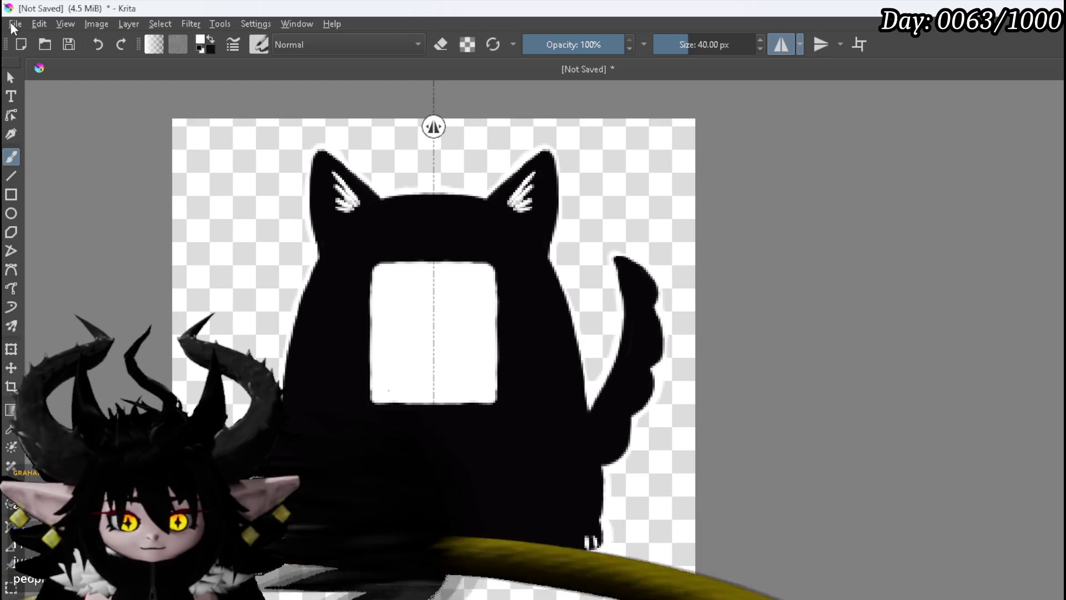
Step: Export the cat icon as a PNG with Store alpha channel kept
click(14, 24)
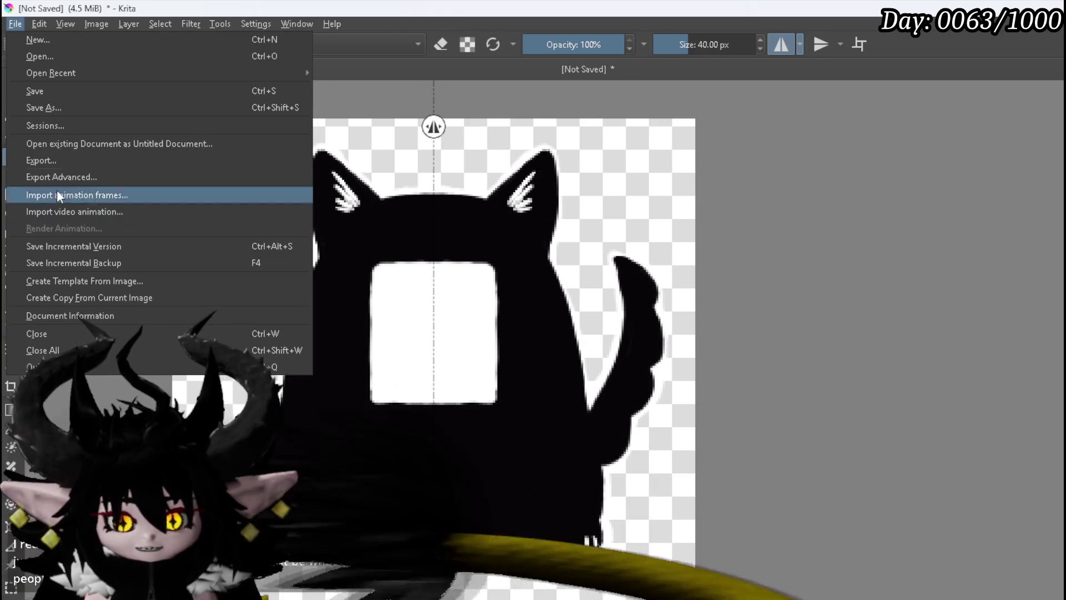
click(49, 161)
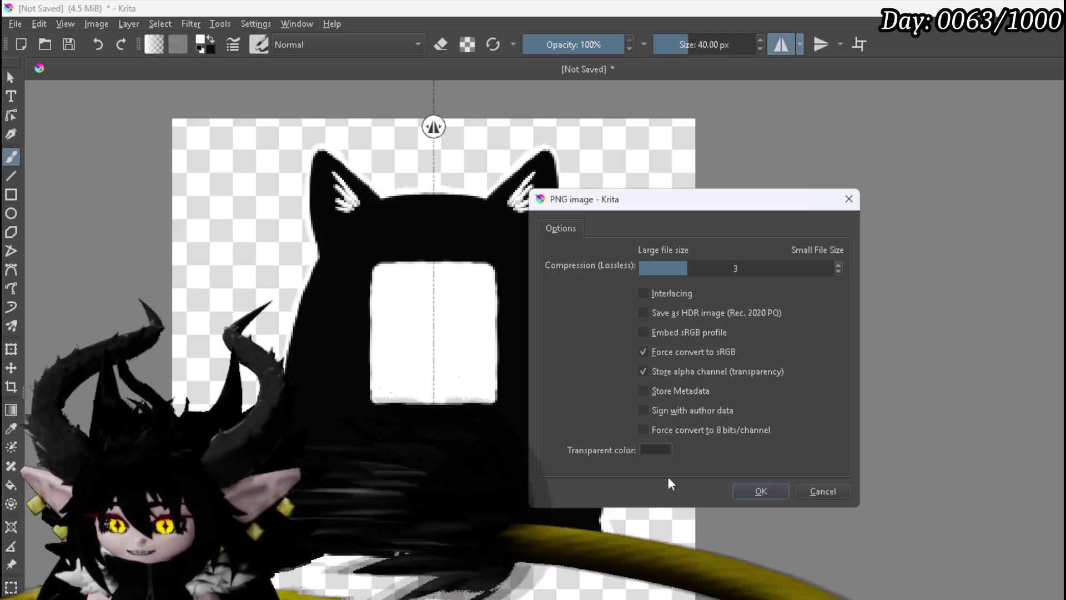
click(760, 491)
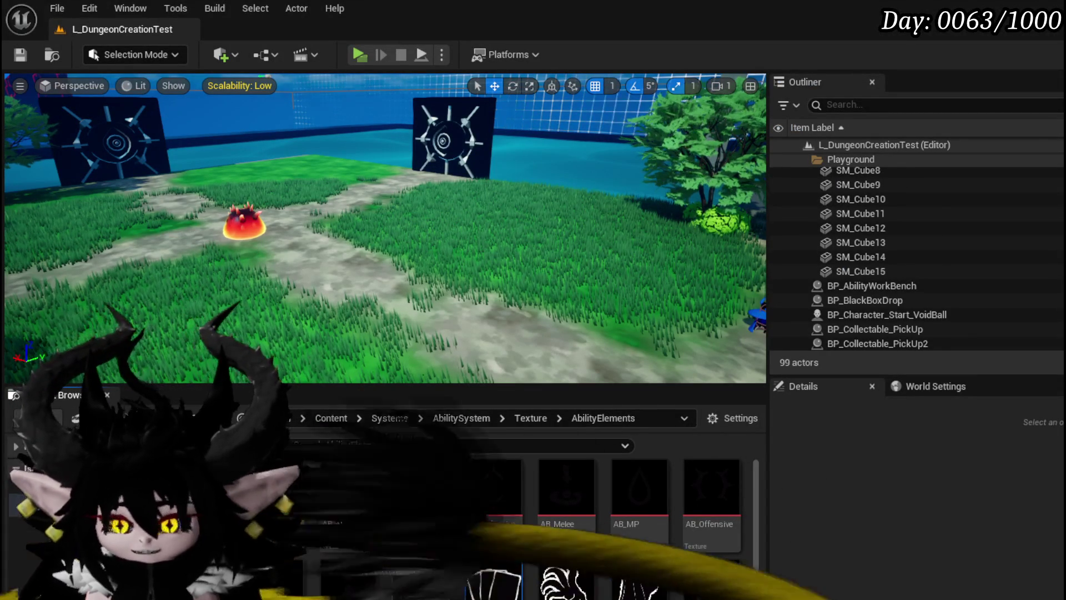
Step: Save the modified Ability_tex_Summon texture asset
scroll(672, 545, down, 5)
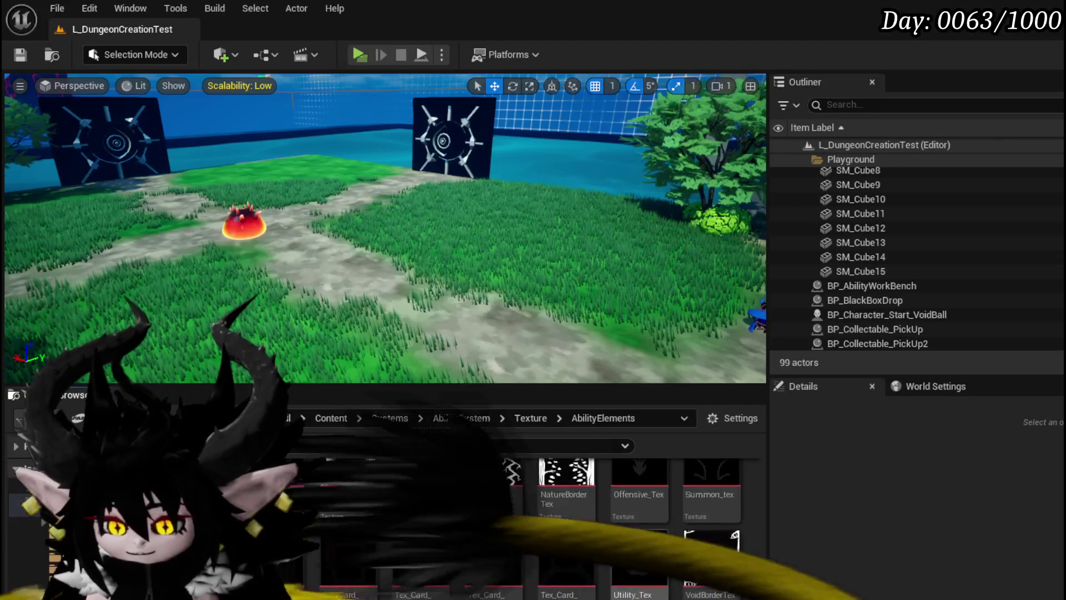
key(ctrl+shift+s)
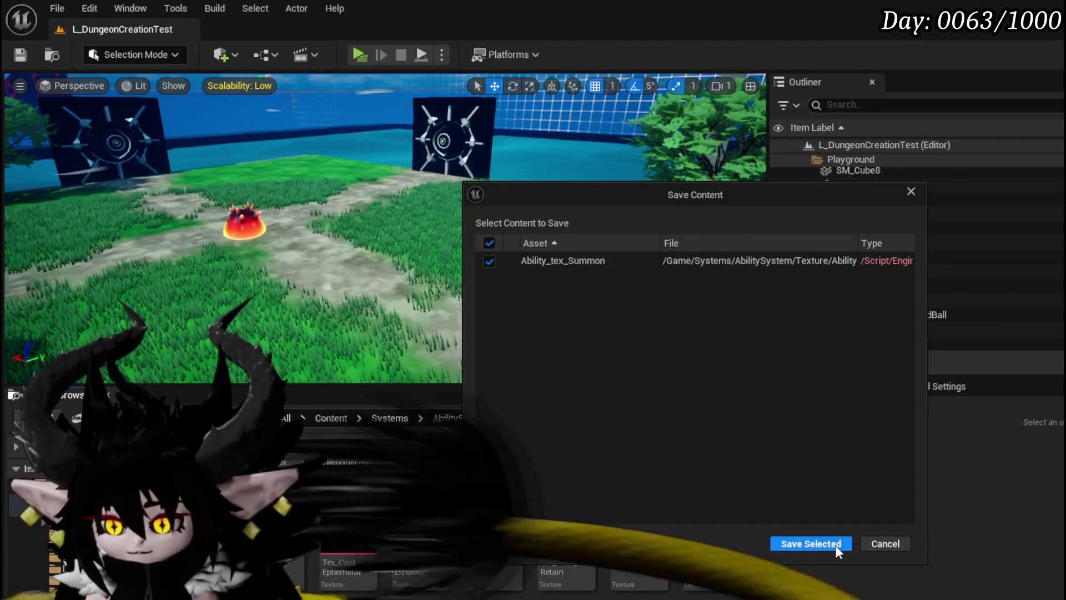
click(833, 547)
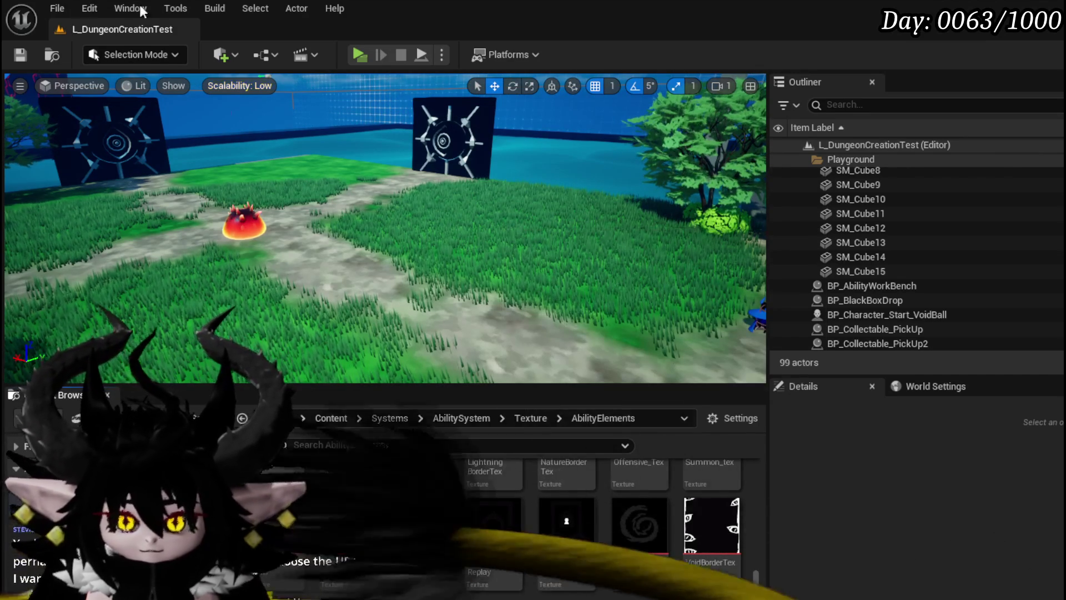
Step: Save the current level with Ctrl+S
key(ctrl+s)
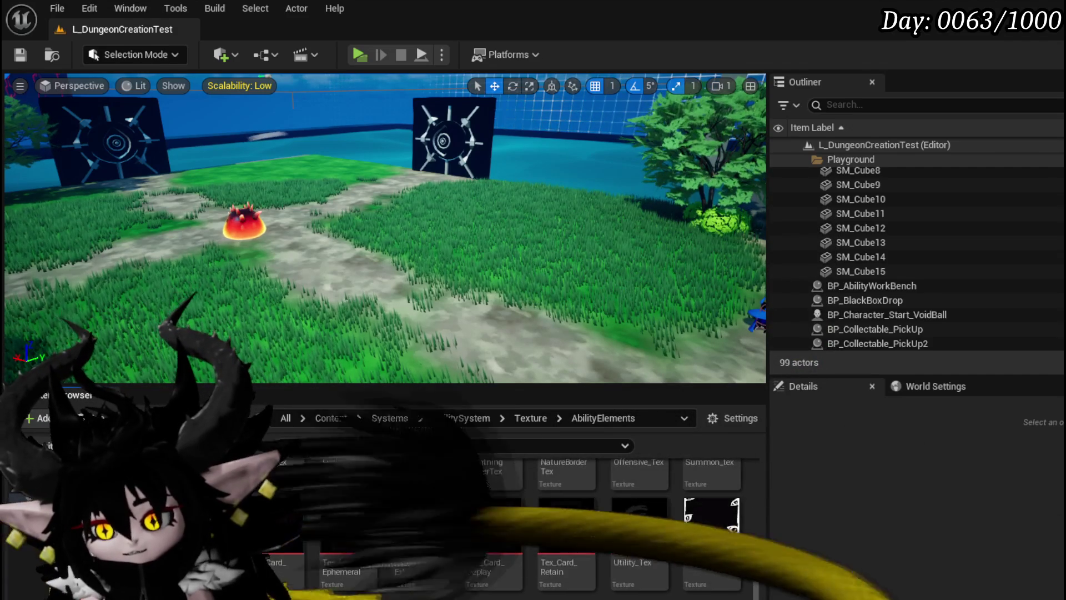
scroll(683, 577, up, 3)
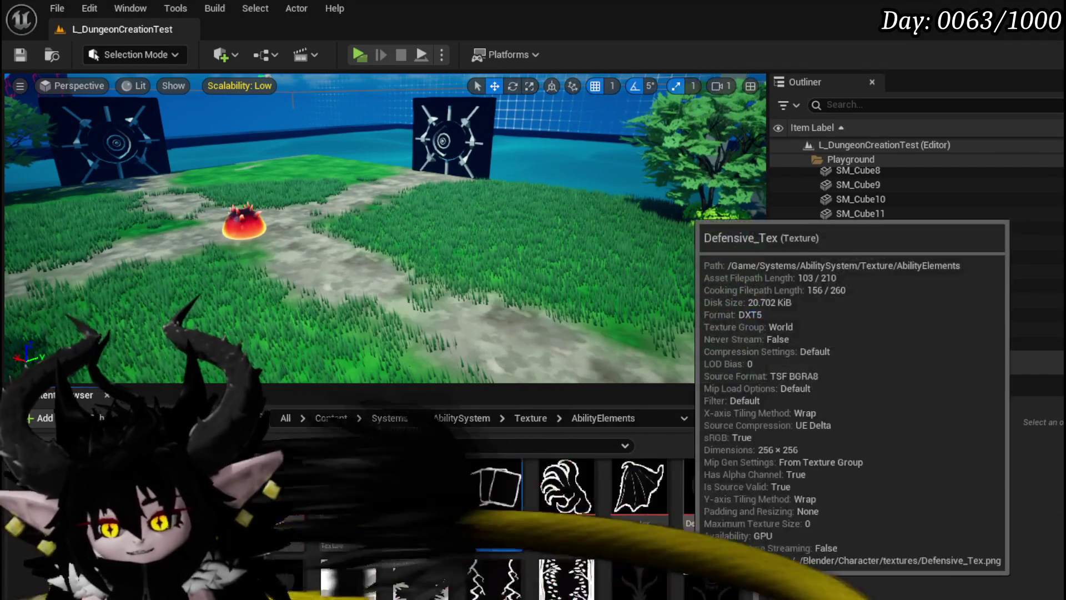
scroll(683, 578, down, 3)
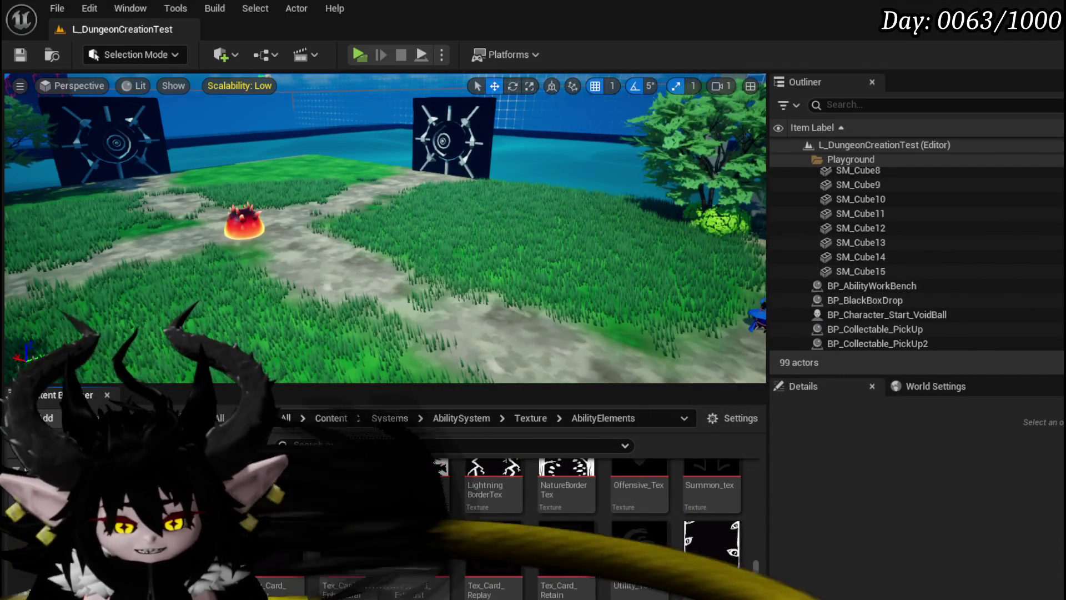
Step: Filter the data table to 'Summon', set its Icon to Ability_tex_Summon, and save
key(alt+Tab)
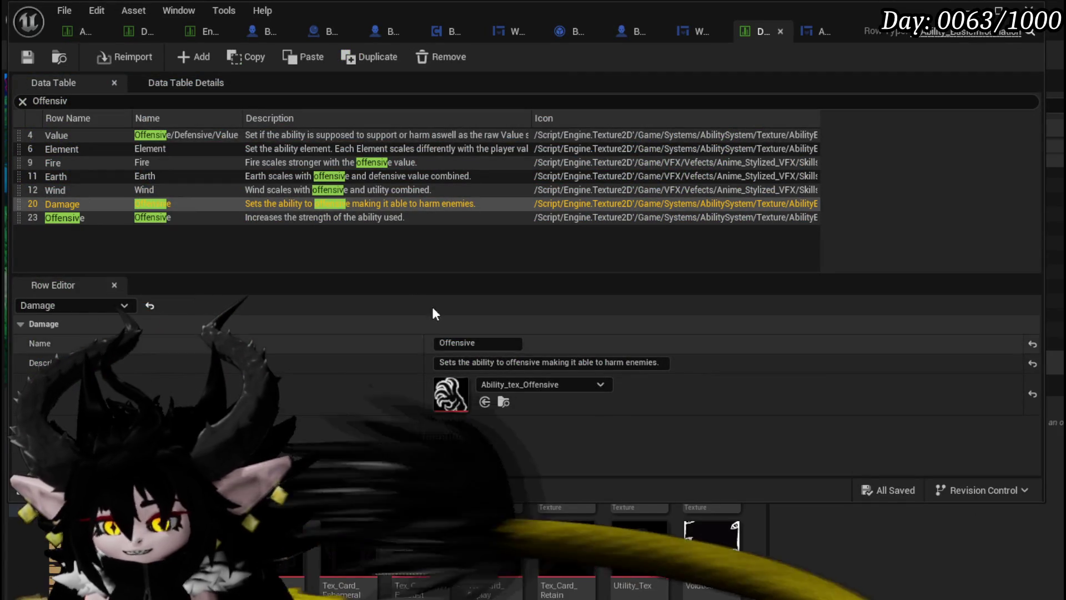
click(81, 99)
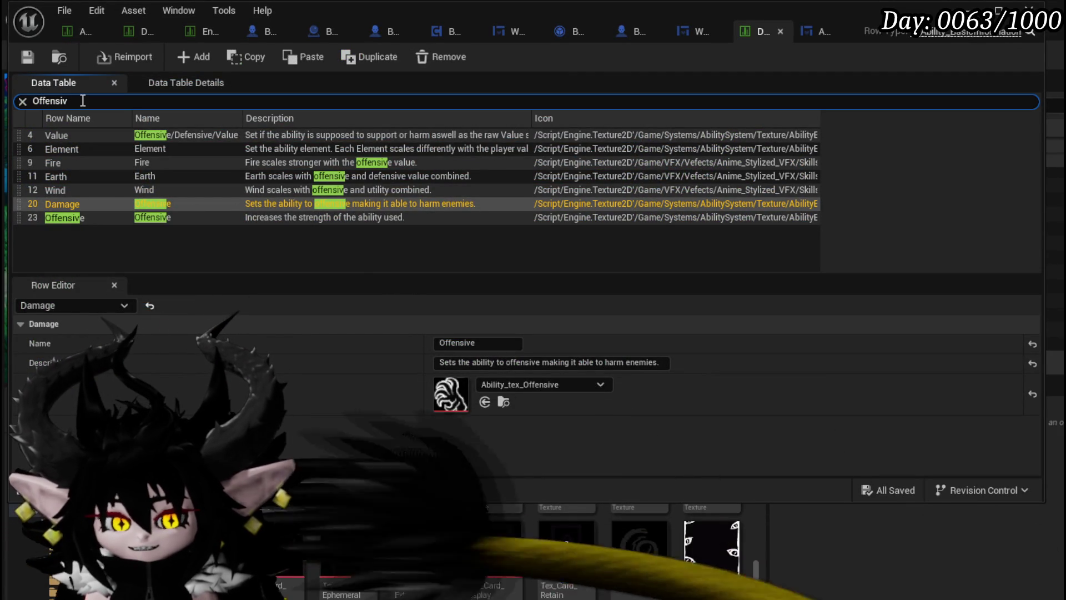
key(ctrl+a)
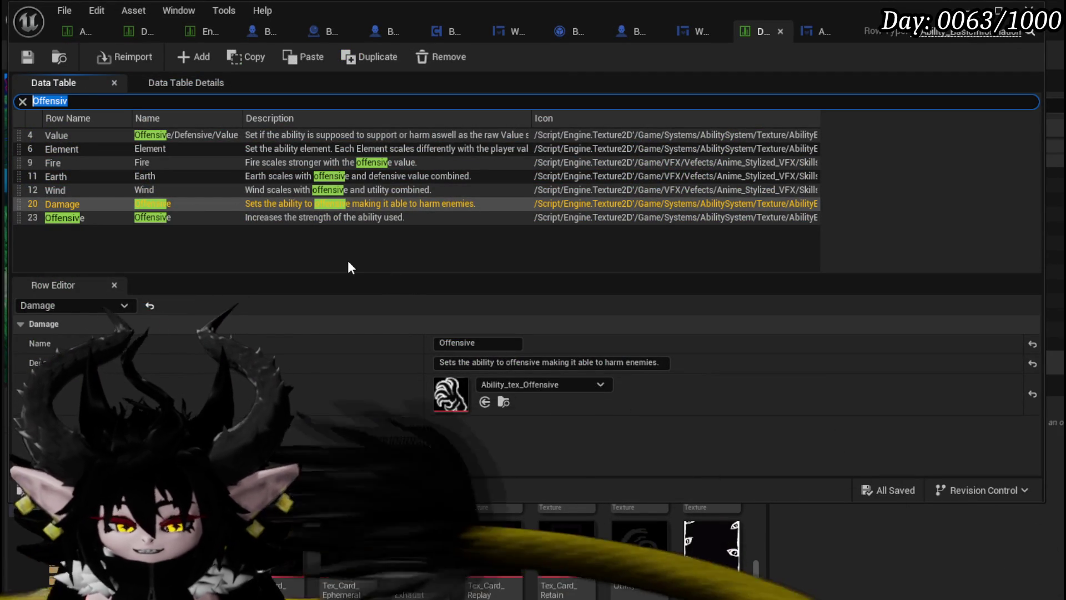
text(Summon)
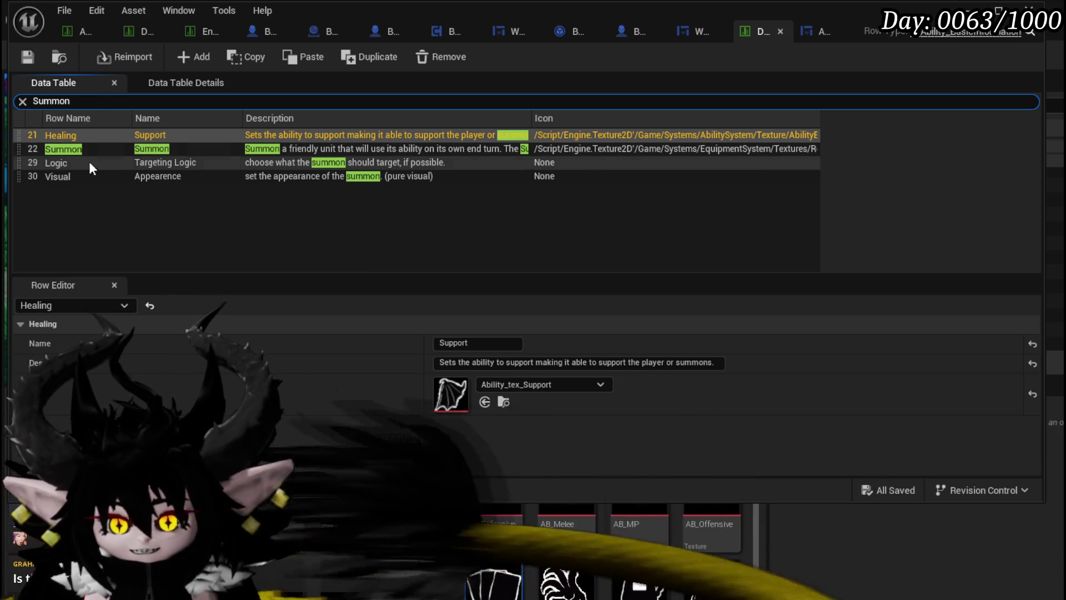
click(71, 148)
drag(640, 577, 451, 393)
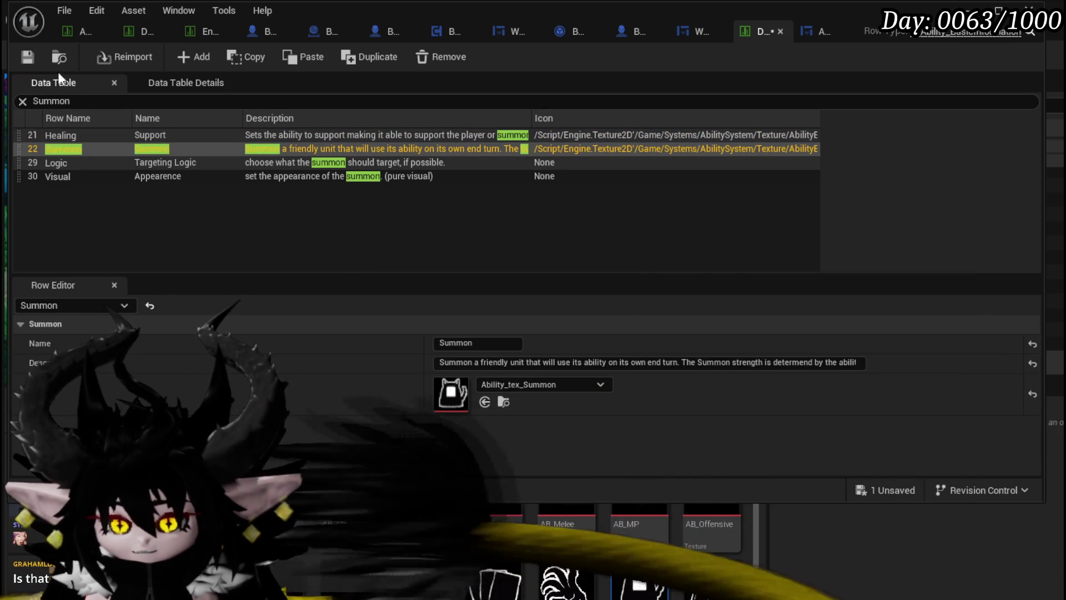
click(33, 58)
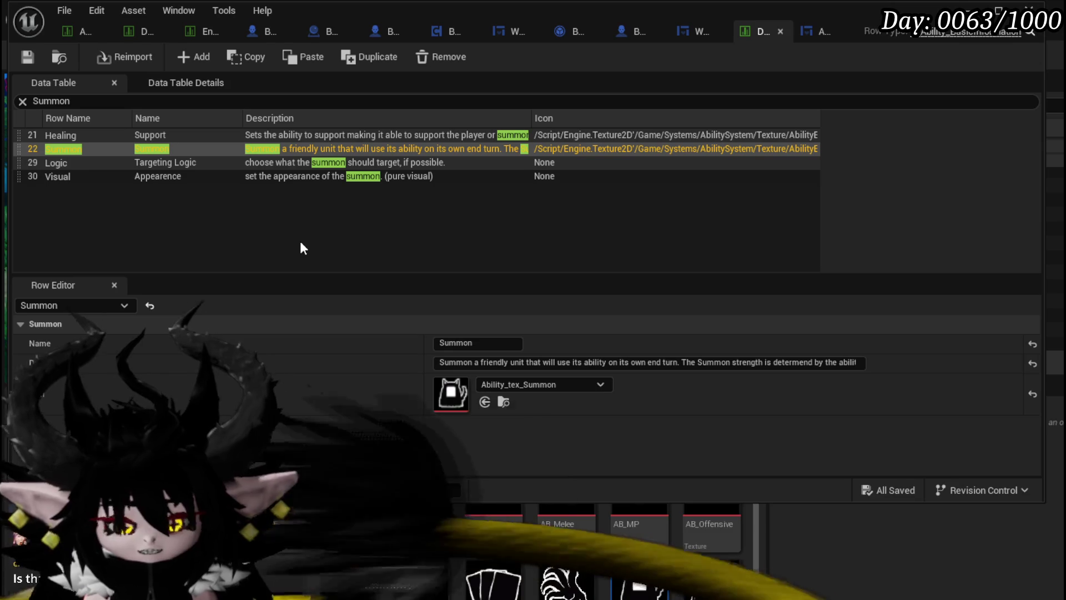
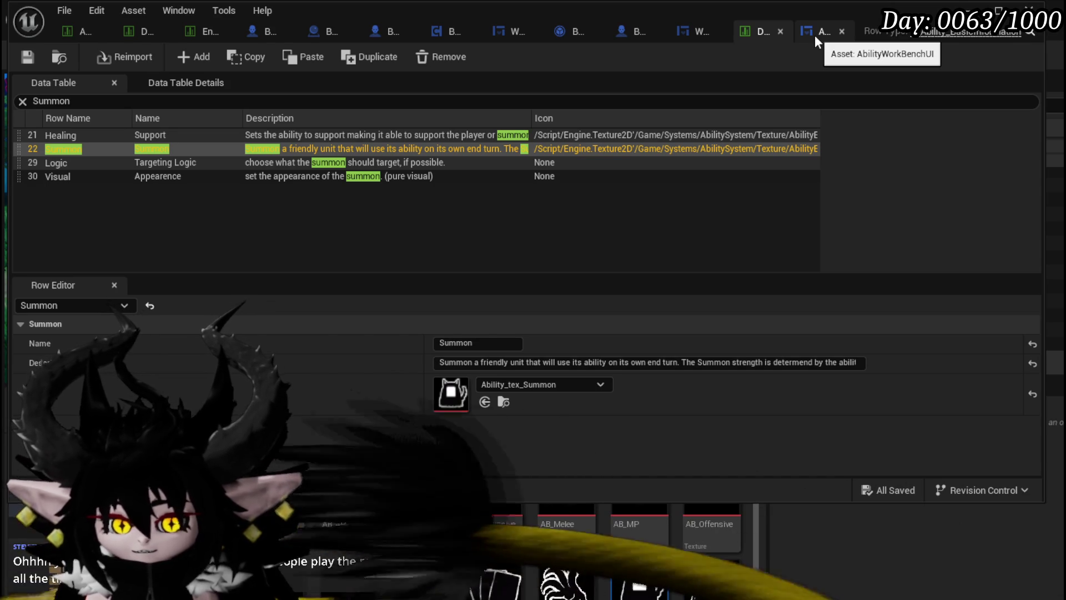
Step: Assign Ability_tex_Summon and Ability_tex_Card to the Summon and Card option Texture pins, then compile and save
click(816, 35)
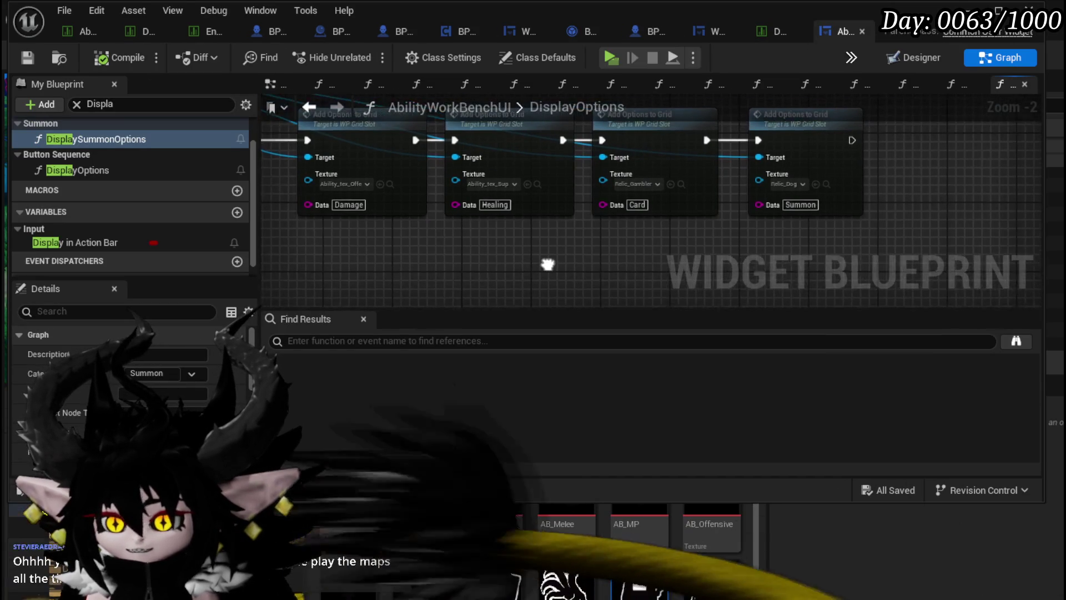
mouse_move(640, 577)
mouse_down()
mouse_move(839, 237)
mouse_move(788, 186)
mouse_up()
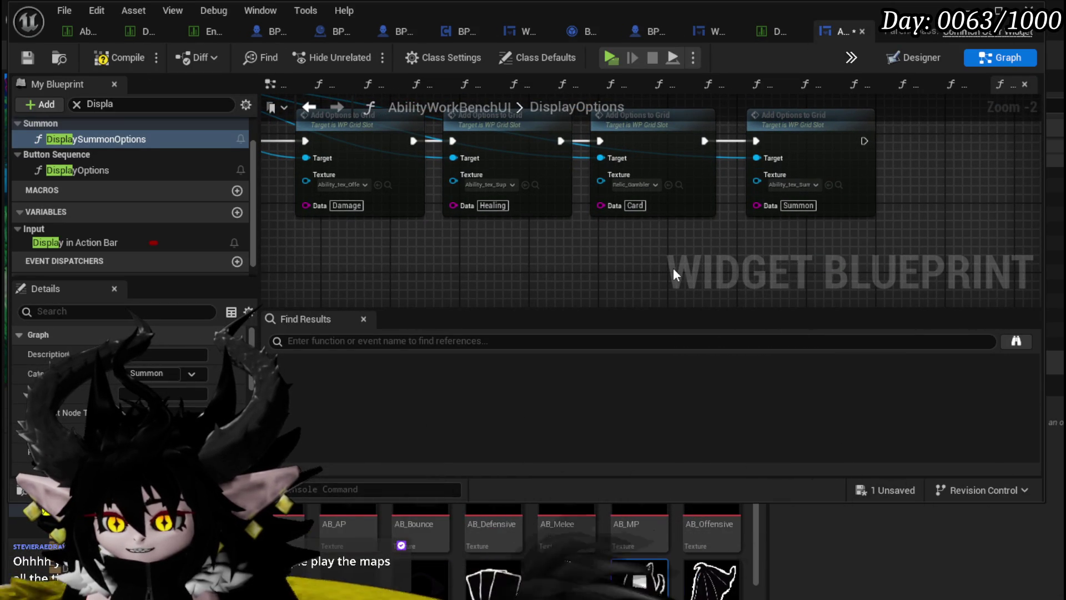
click(111, 62)
drag(493, 577, 633, 186)
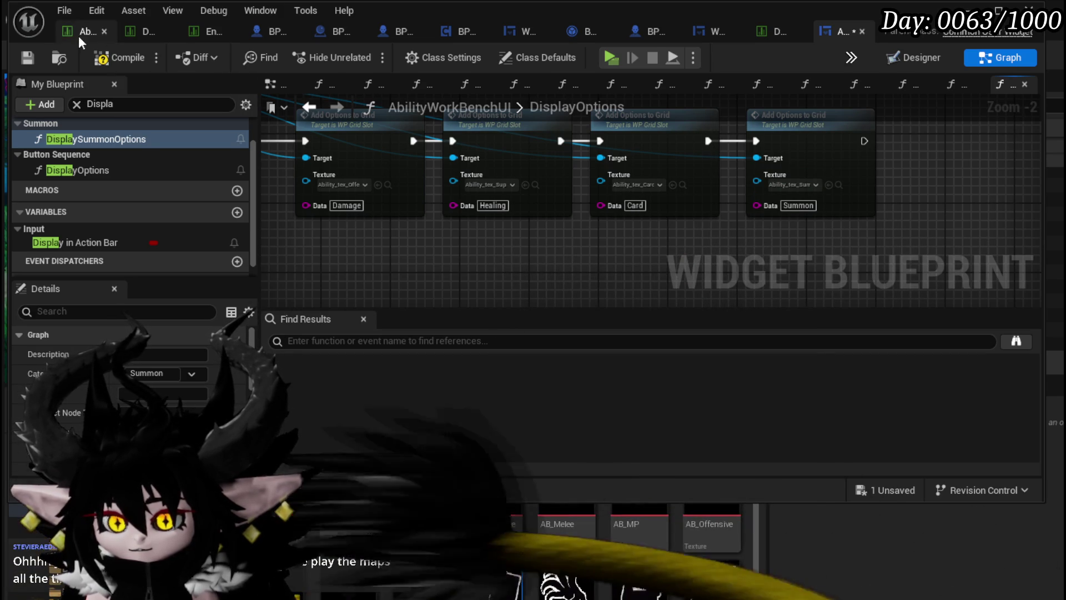
click(28, 57)
Step: Review the Card and Summon option nodes, save all assets, and return to the level editor
mouse_move(694, 251)
mouse_down()
mouse_move(691, 237)
mouse_move(725, 290)
mouse_up()
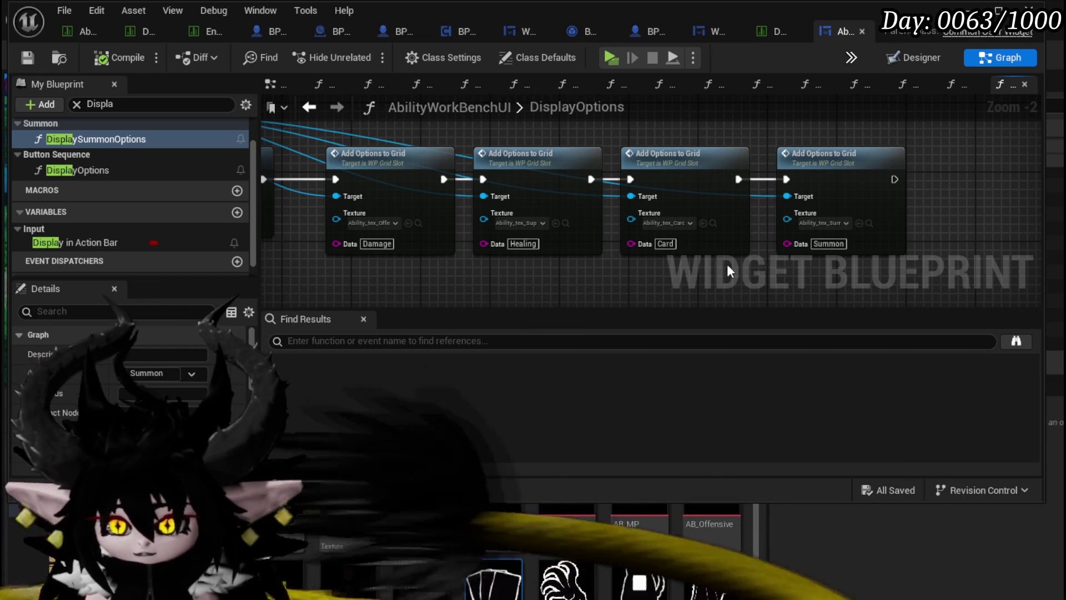
drag(544, 287, 612, 282)
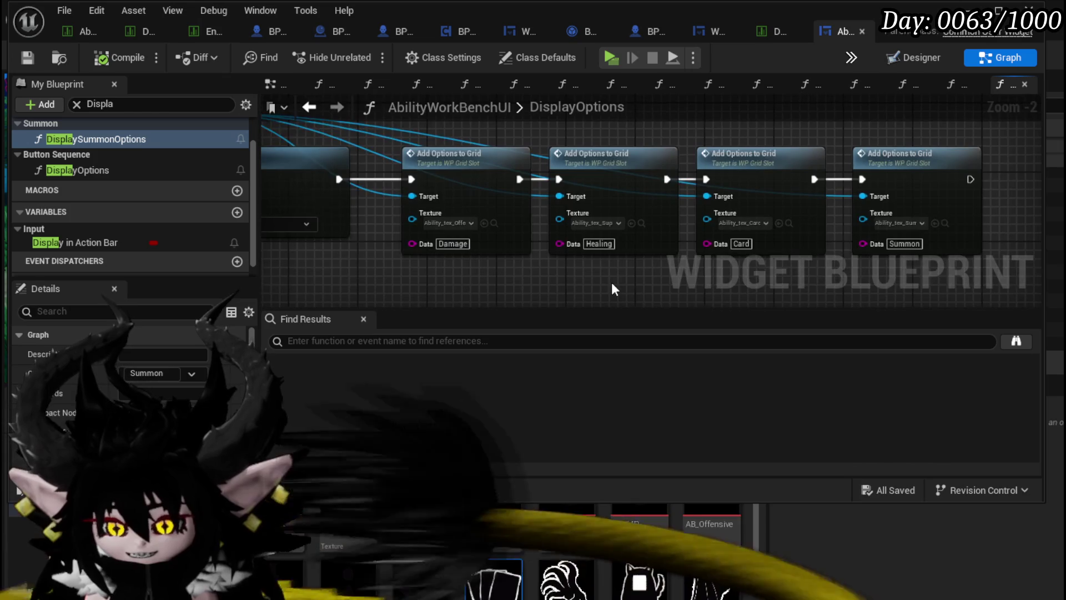
scroll(611, 282, down, 1)
click(27, 57)
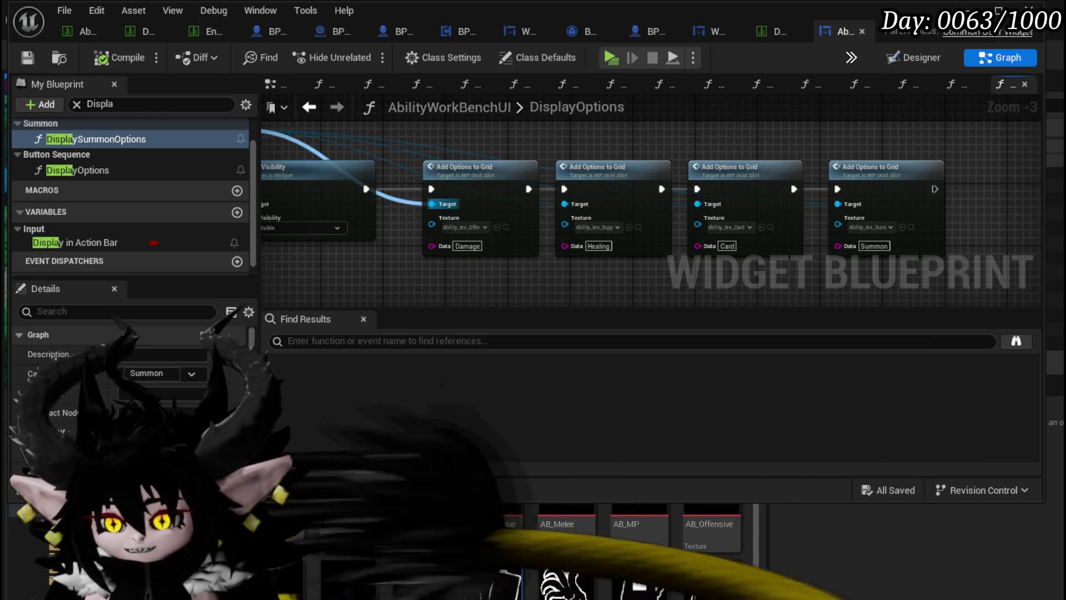
key(alt+Tab)
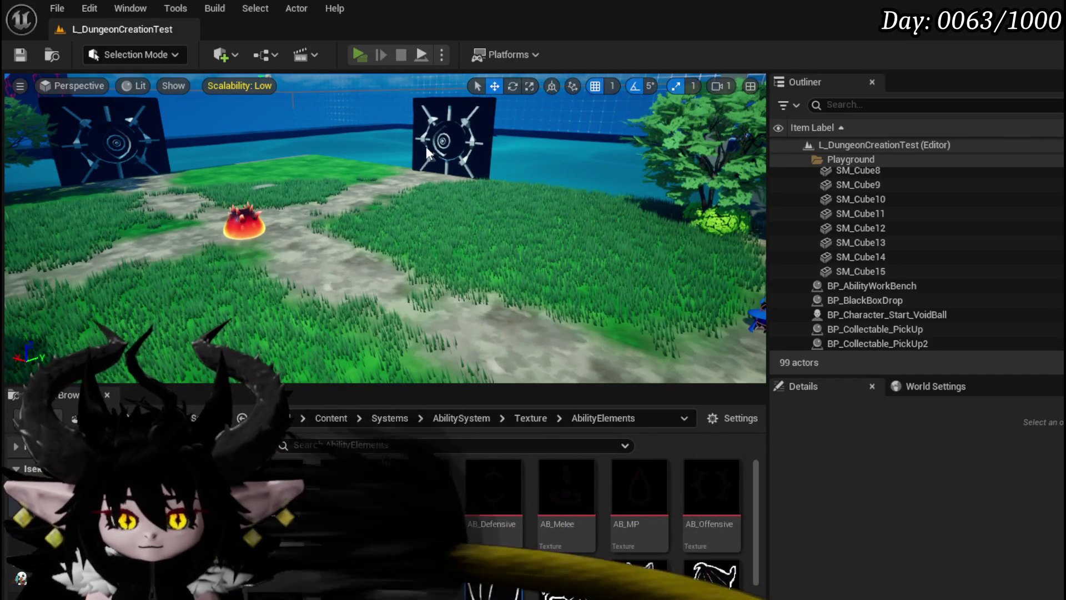
Step: Launch a Standalone play session and open the Status core's abilities at the workbench
key(alt+p)
key(e)
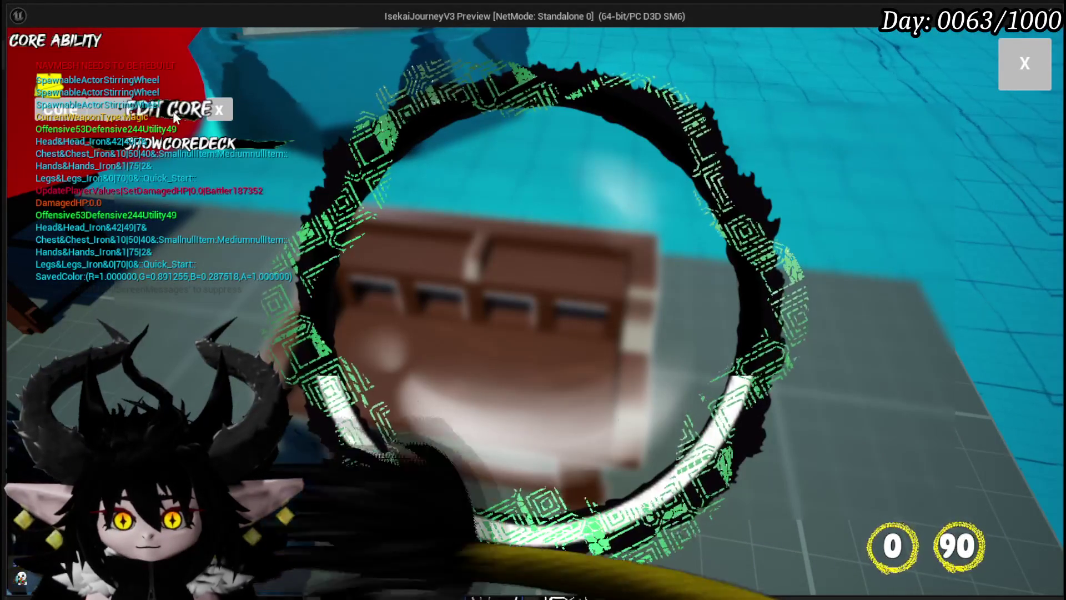
click(125, 110)
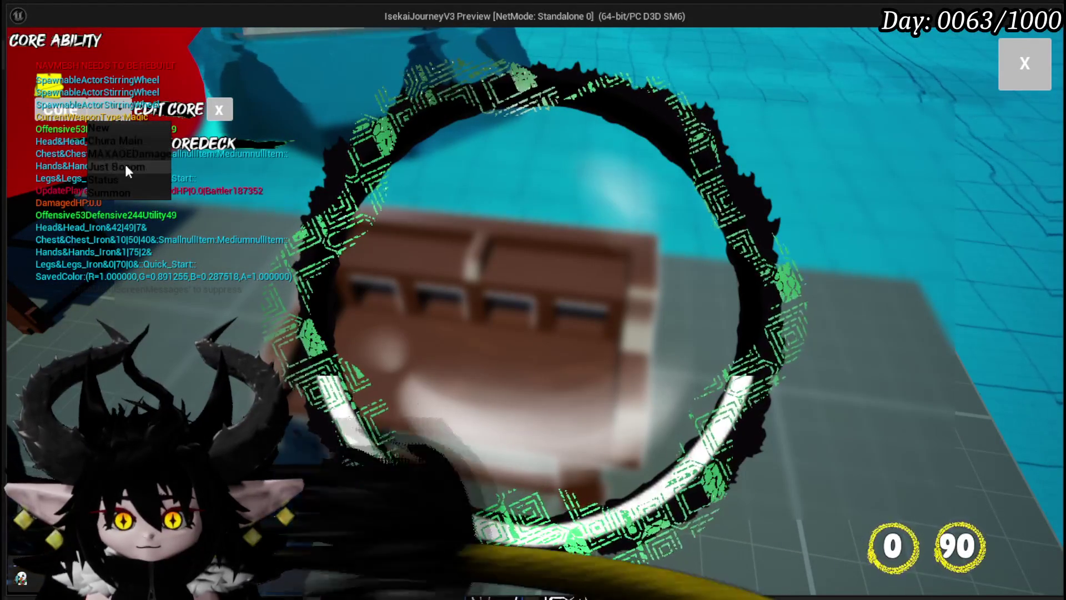
click(119, 174)
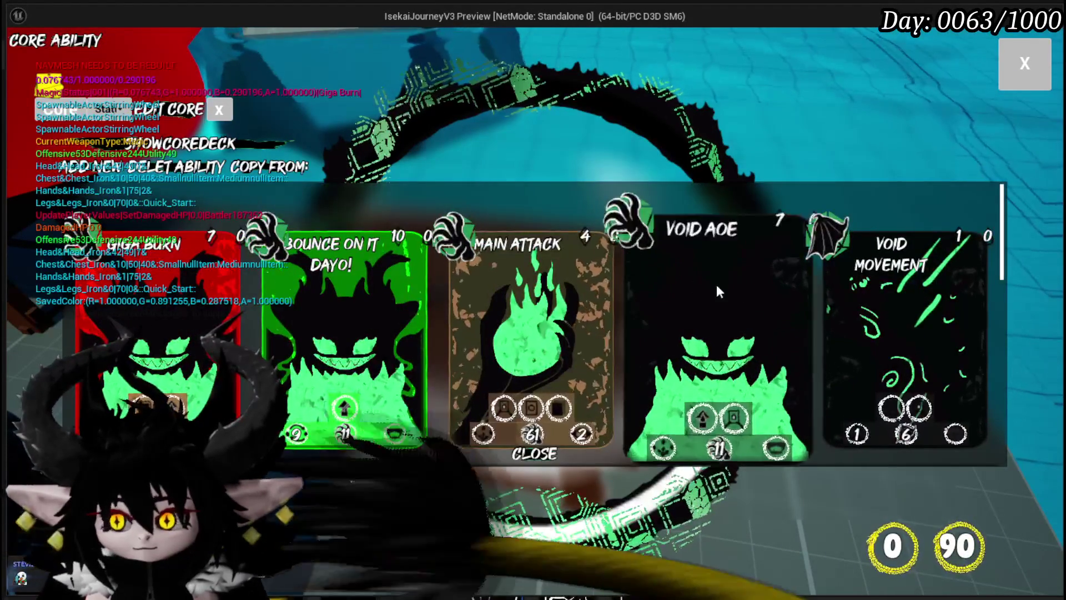
Step: Scroll through the Status core's ability cards, then close the card panel
scroll(721, 283, down, 3)
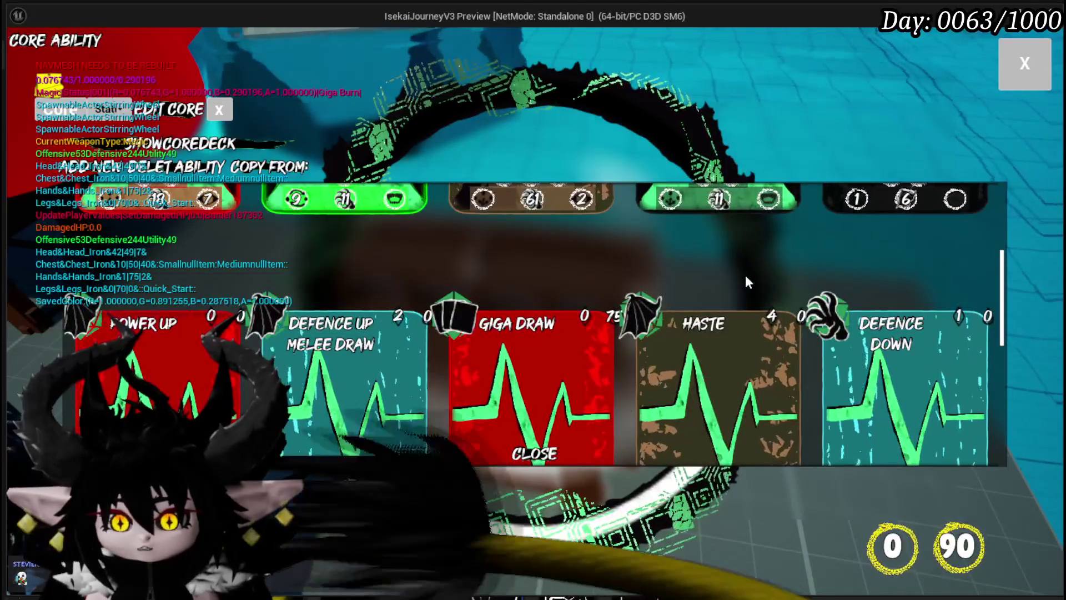
scroll(745, 275, down, 2)
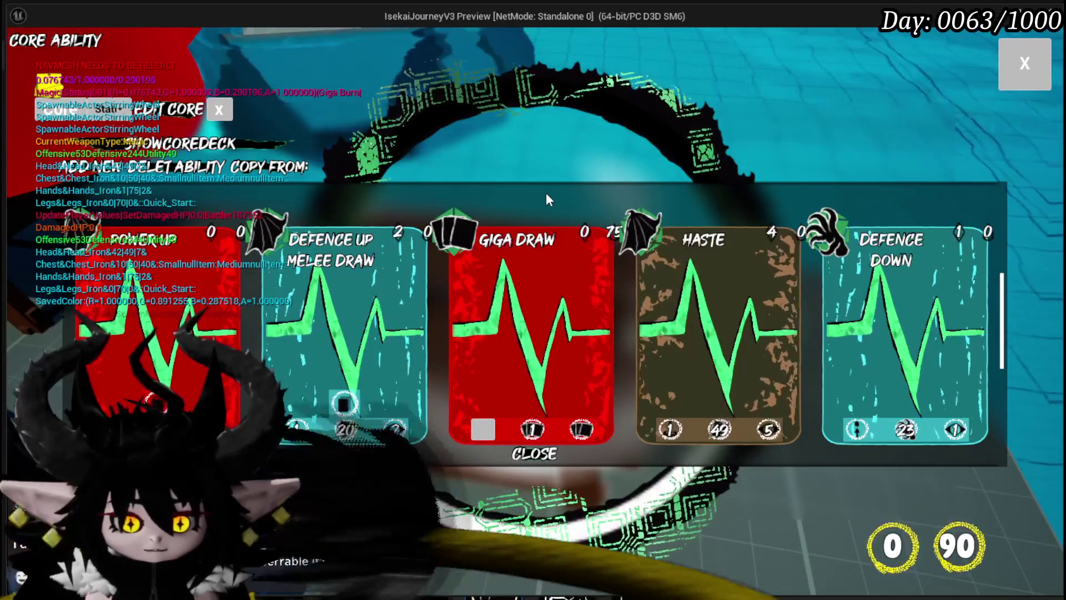
scroll(645, 304, down, 1)
scroll(645, 311, up, 1)
scroll(647, 319, down, 2)
scroll(647, 326, up, 4)
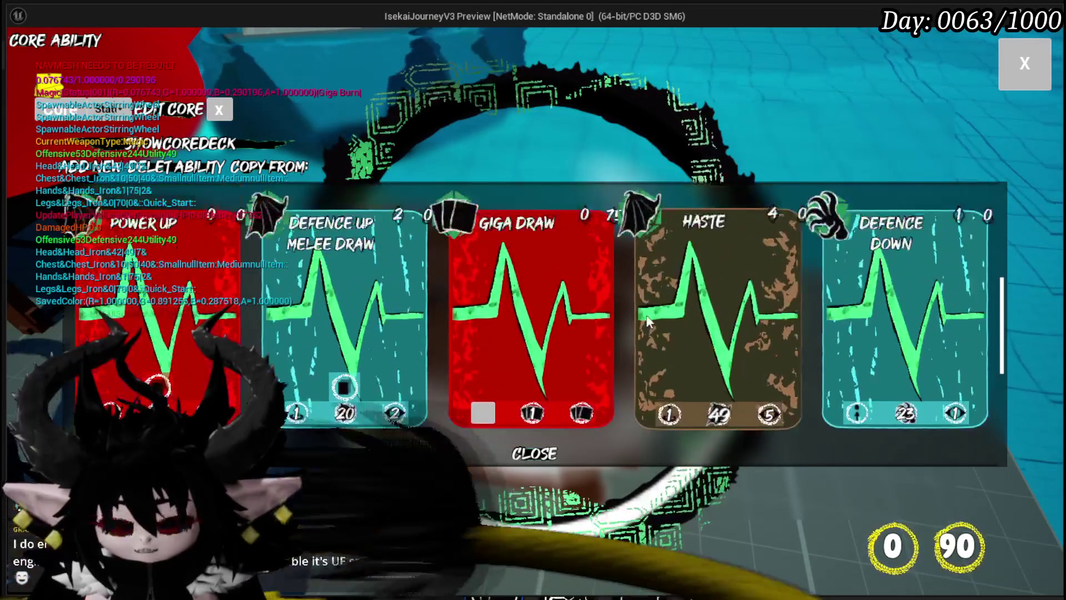
scroll(630, 319, up, 2)
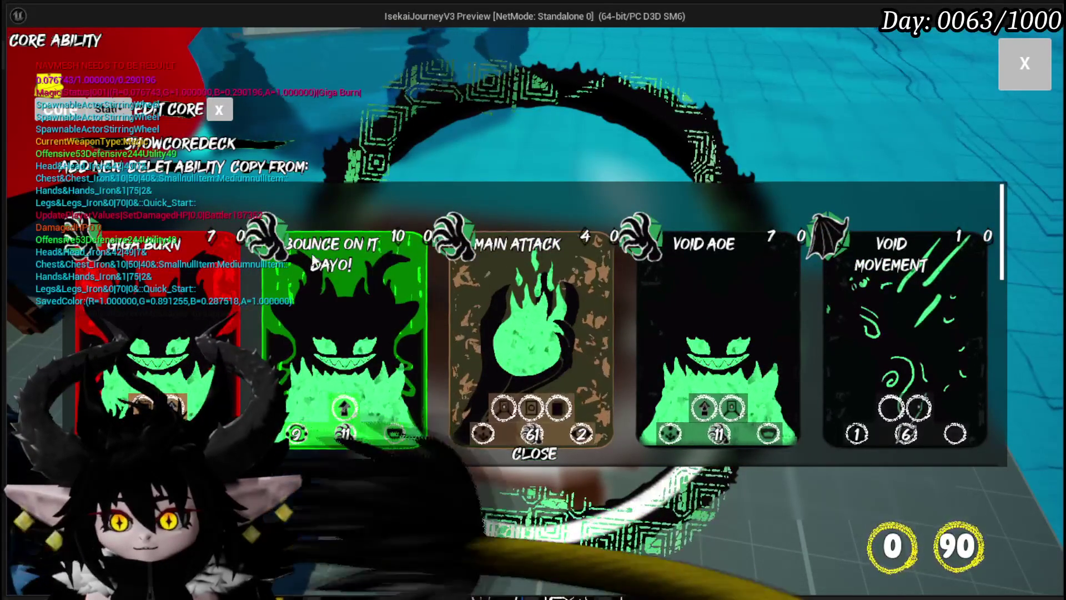
click(1014, 67)
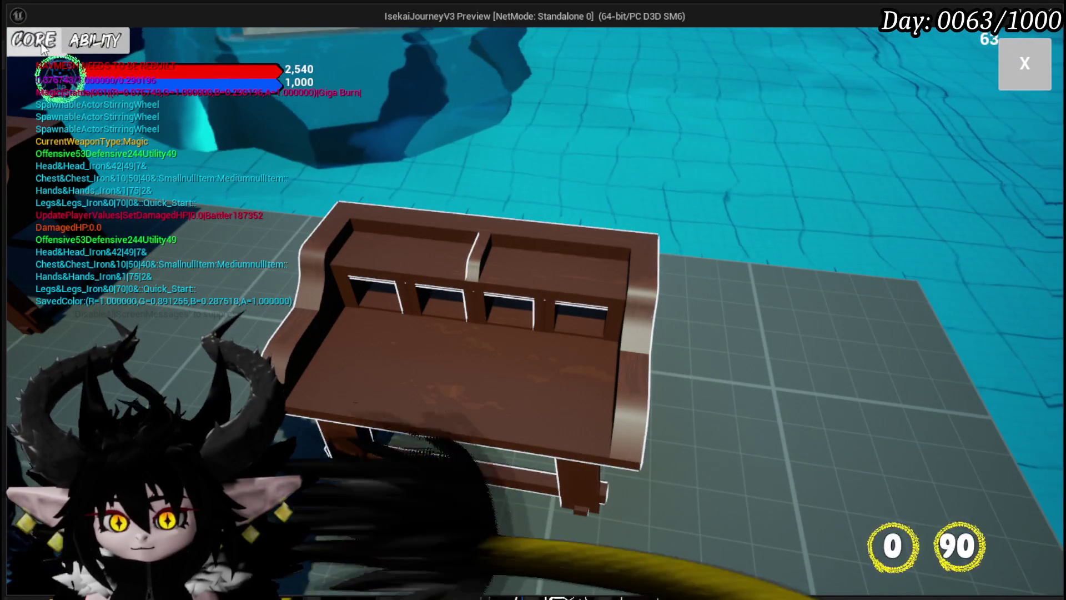
Step: View the Summon core's ability cards at the workbench, then close the panel
click(43, 49)
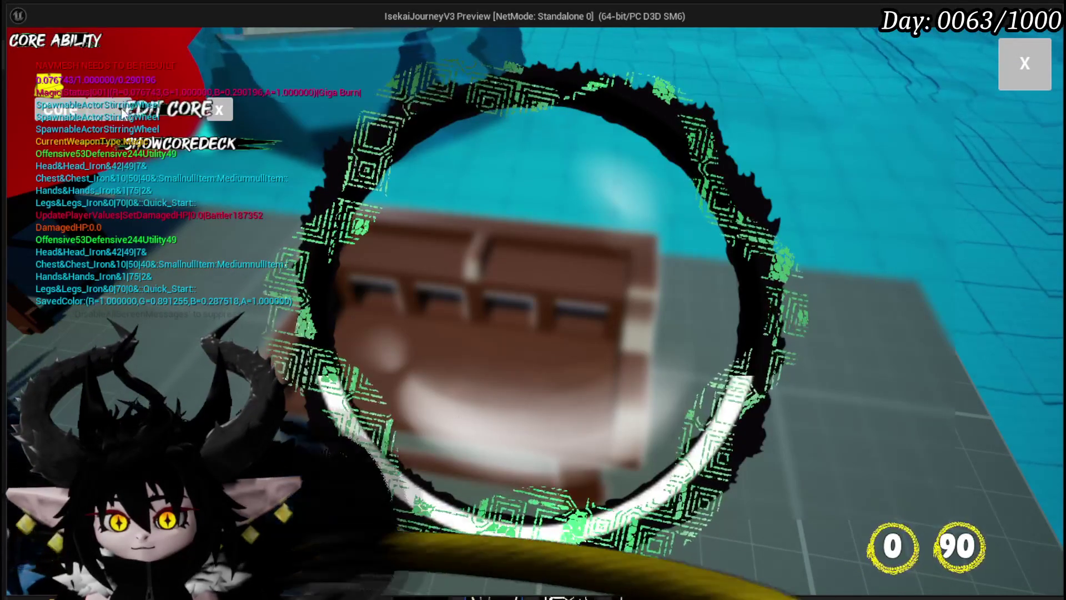
click(123, 111)
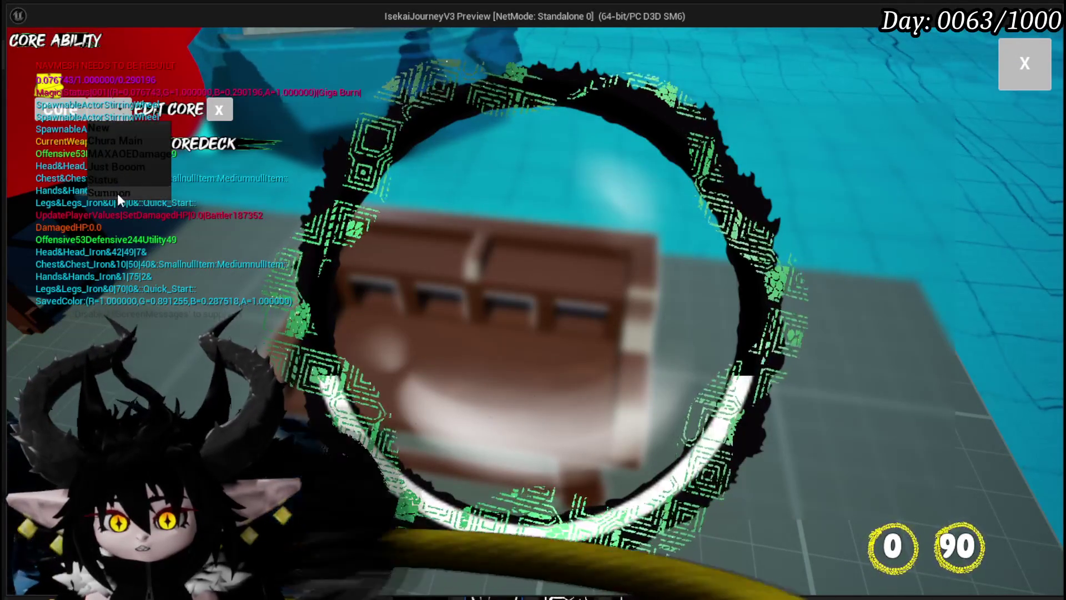
click(117, 194)
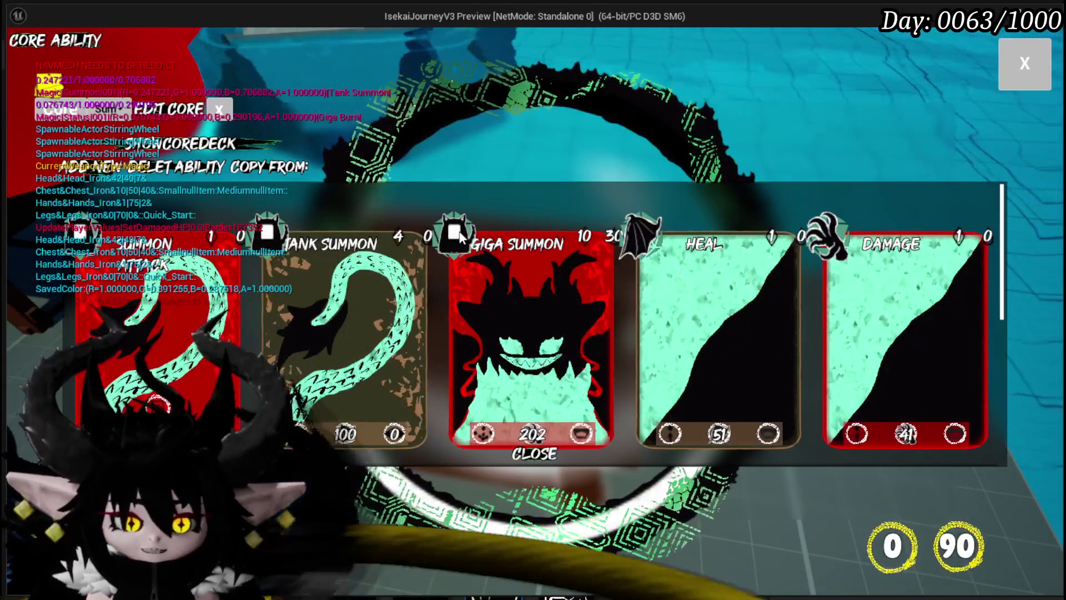
scroll(611, 289, down, 3)
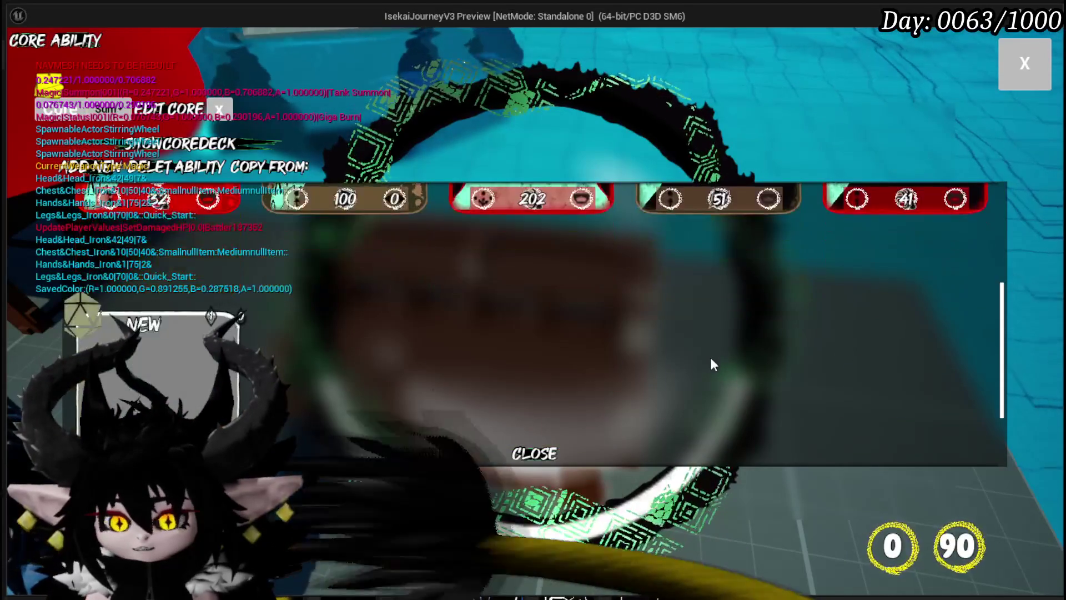
scroll(711, 358, up, 3)
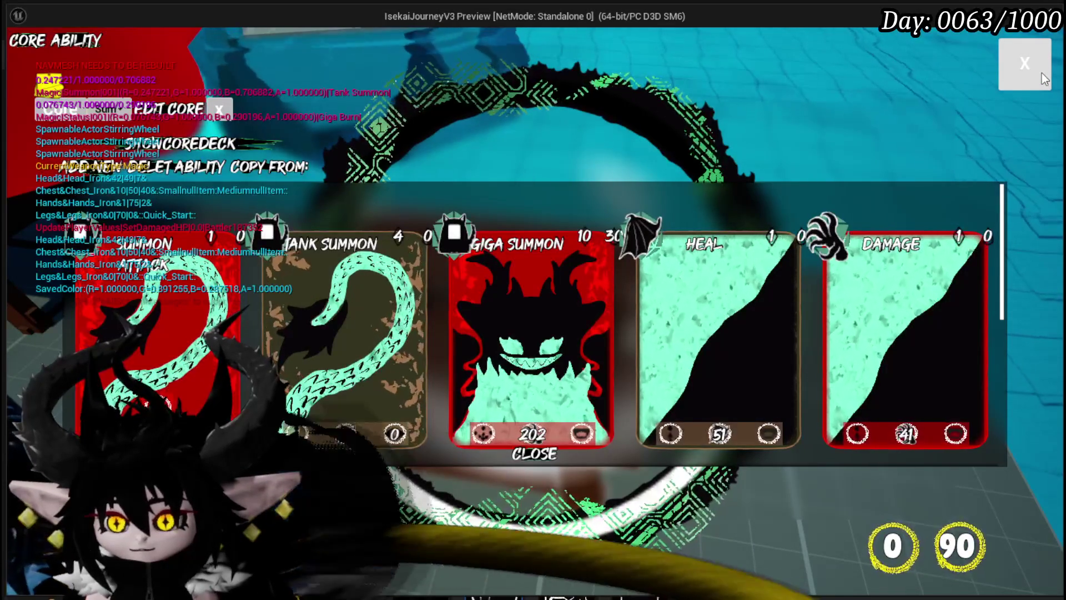
click(1042, 72)
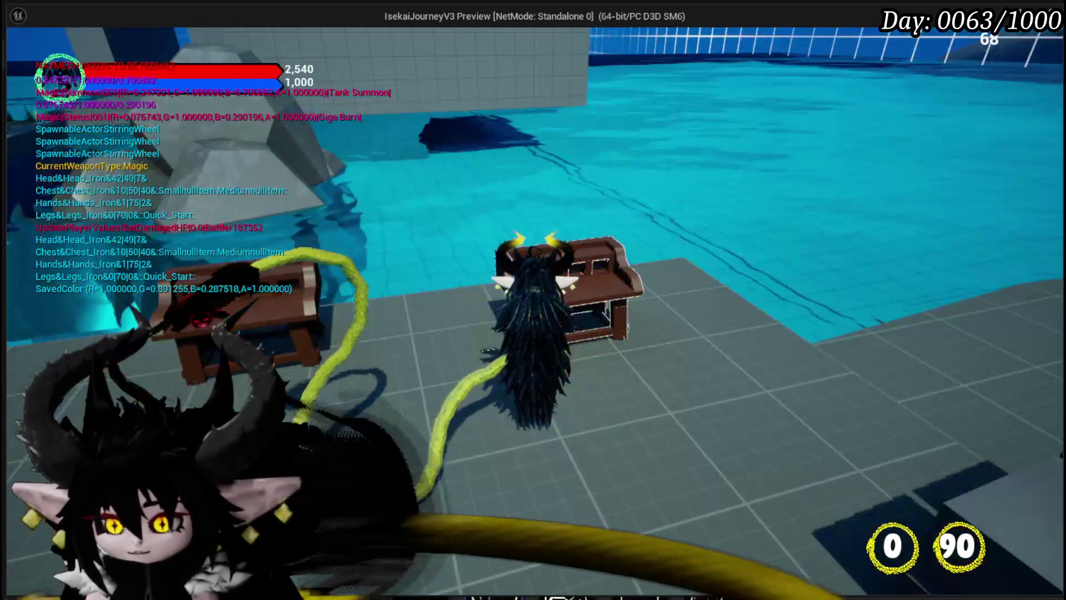
Step: Stop the preview, save the level, and save the AbilityWorkBenchUI widget blueprint
key(Escape)
click(20, 56)
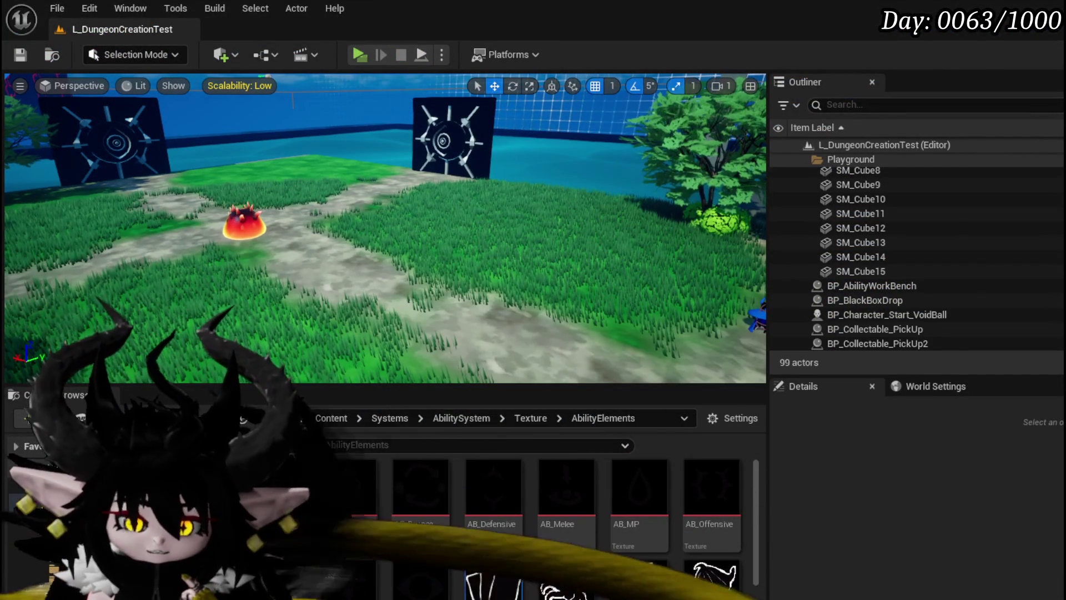
key(alt+Tab)
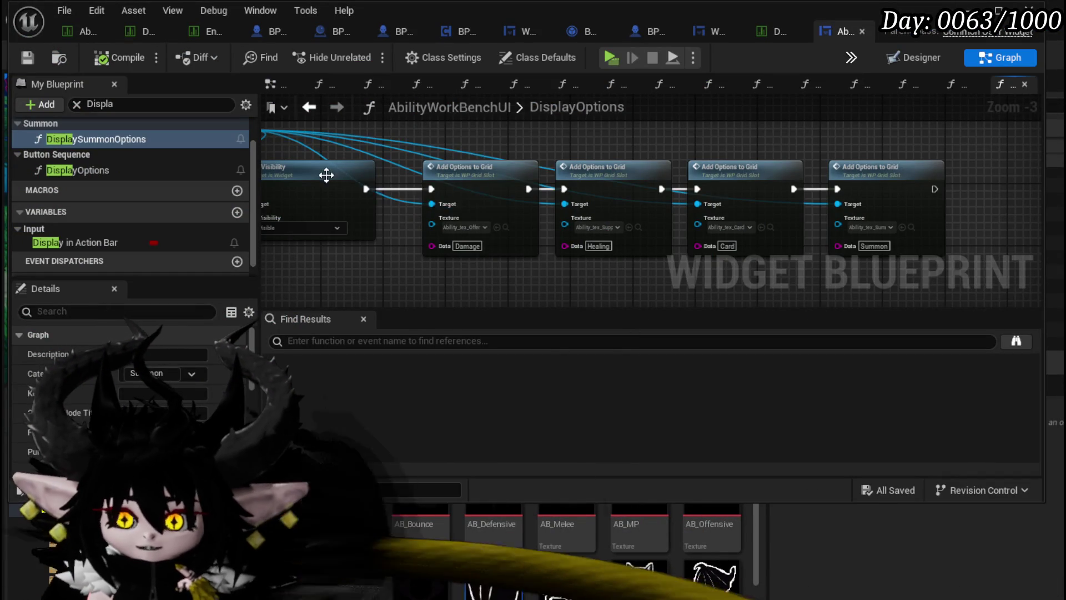
click(28, 57)
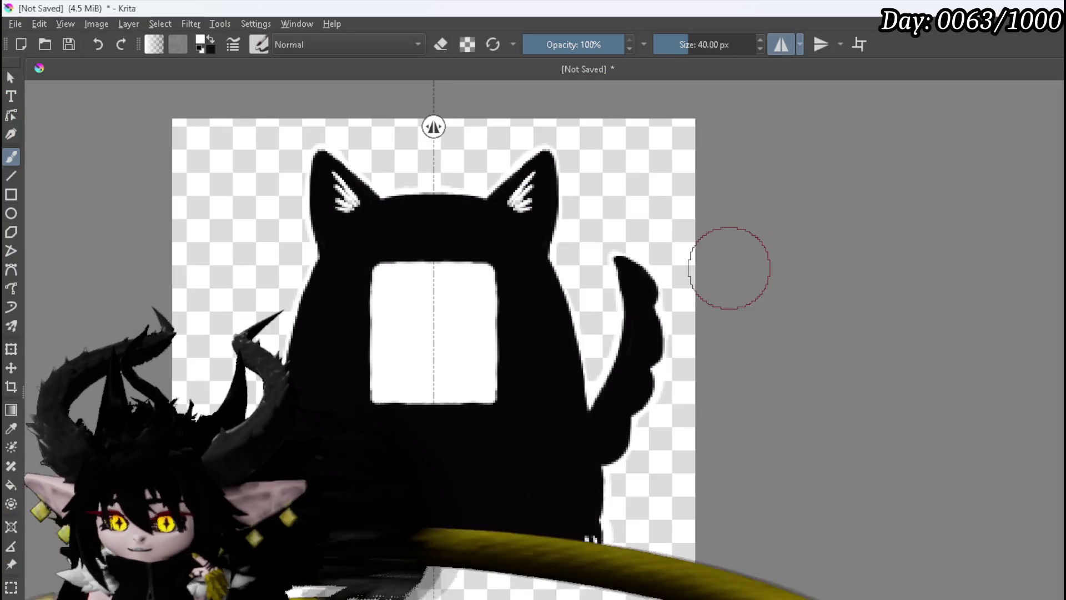
Step: Clear the black cat artwork from its layer
key(Delete)
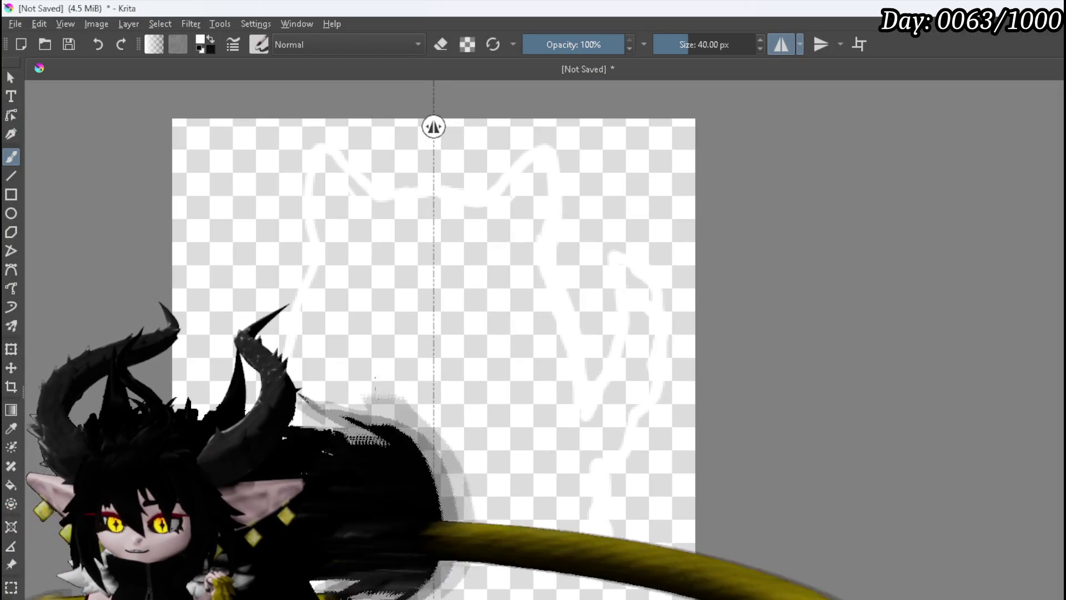
key(ctrl+z)
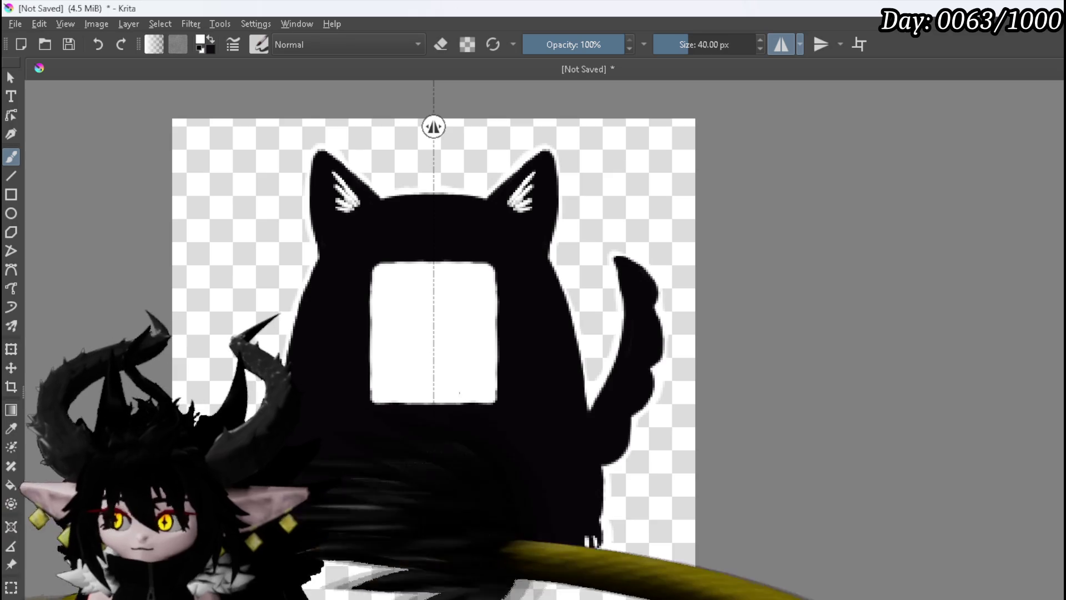
key(Delete)
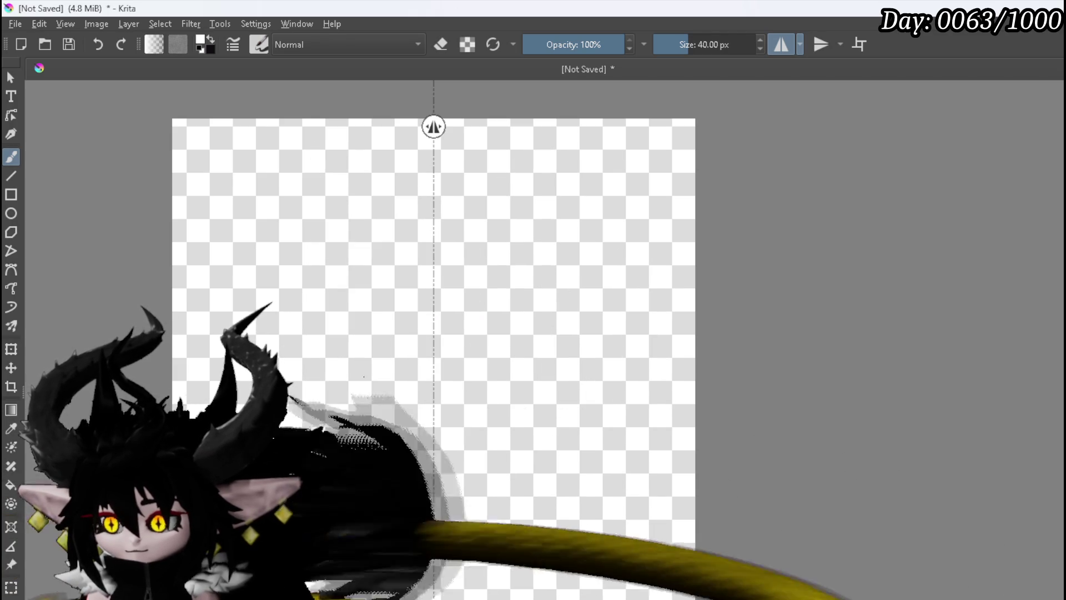
Step: Show the handwritten notes layer, turn off horizontal mirroring, and delete the notes
mouse_move(1063, 444)
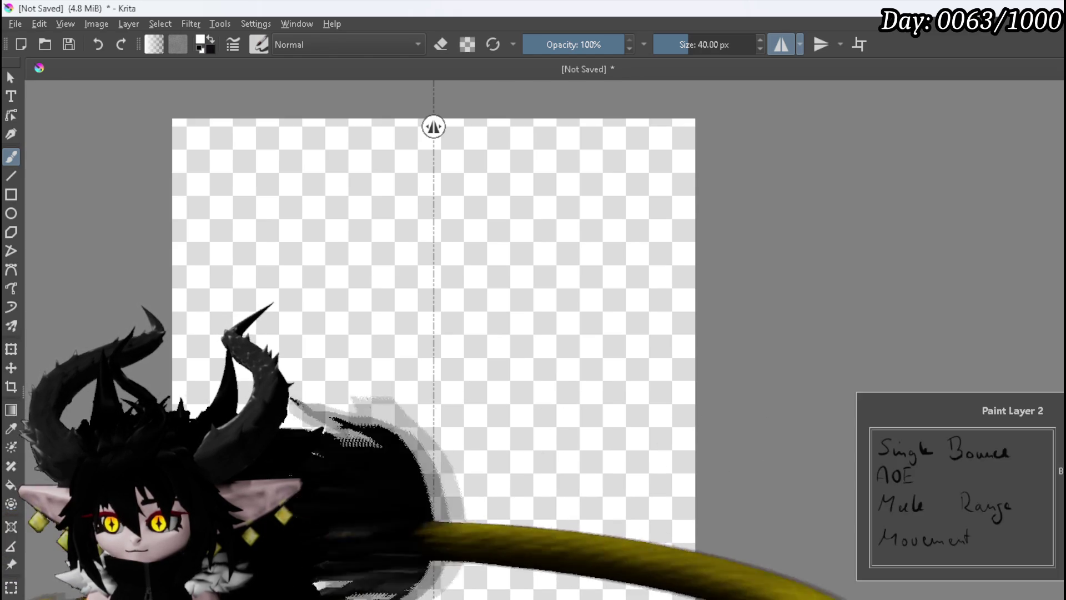
click(887, 369)
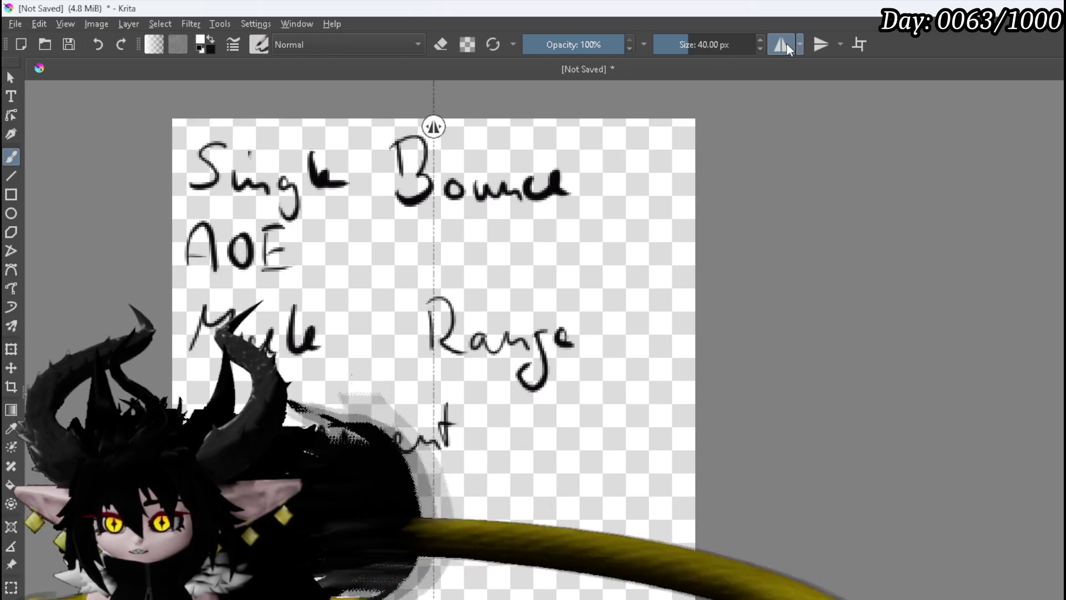
click(784, 43)
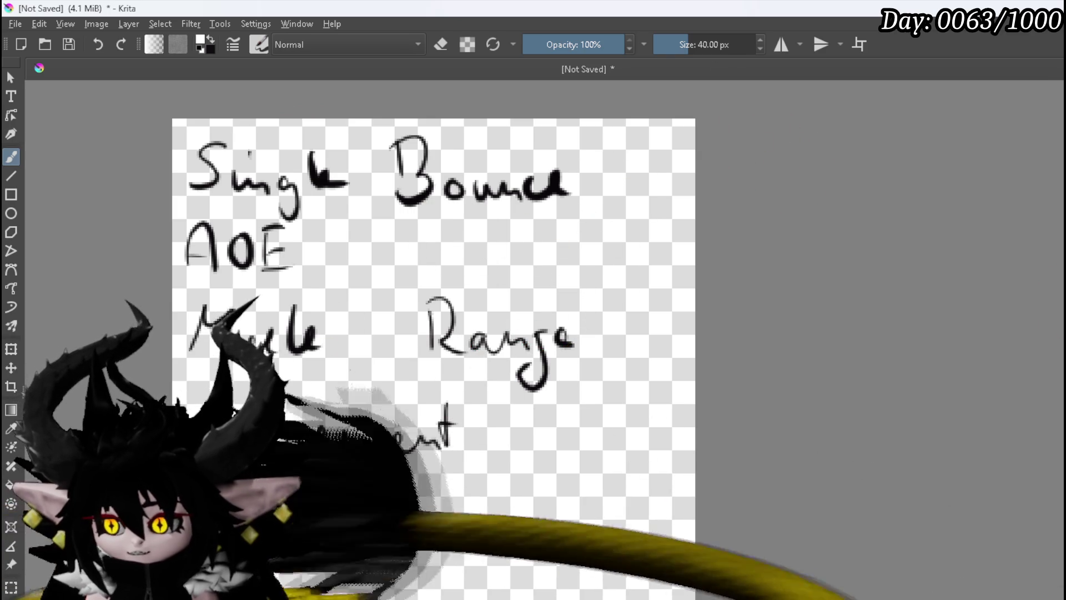
key(Delete)
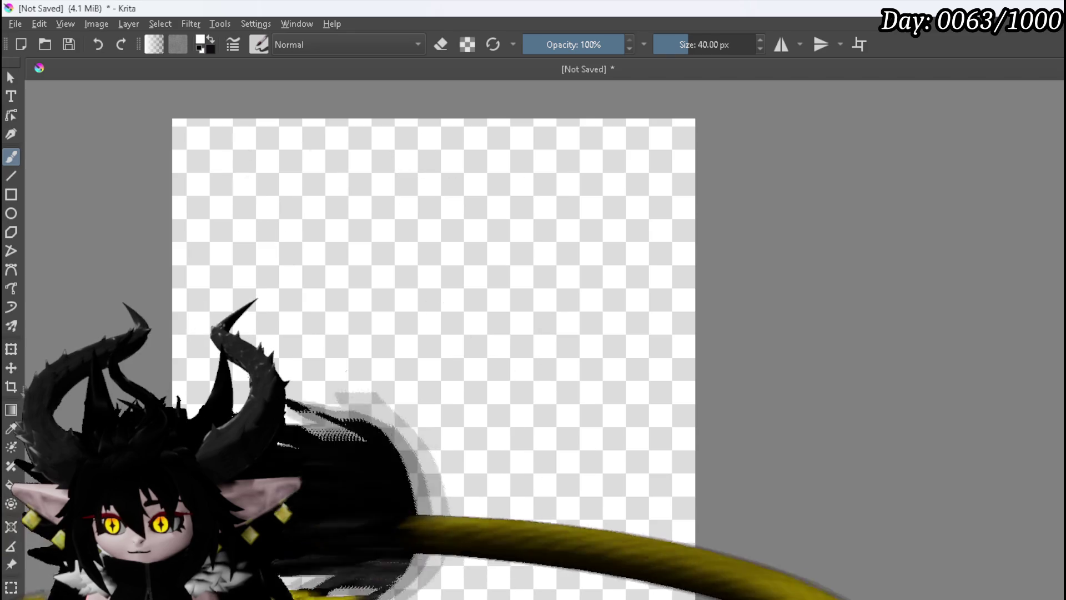
Step: With mirroring on, fill the canvas blue and paint a black arrowhead and shaft down the centre
click(781, 45)
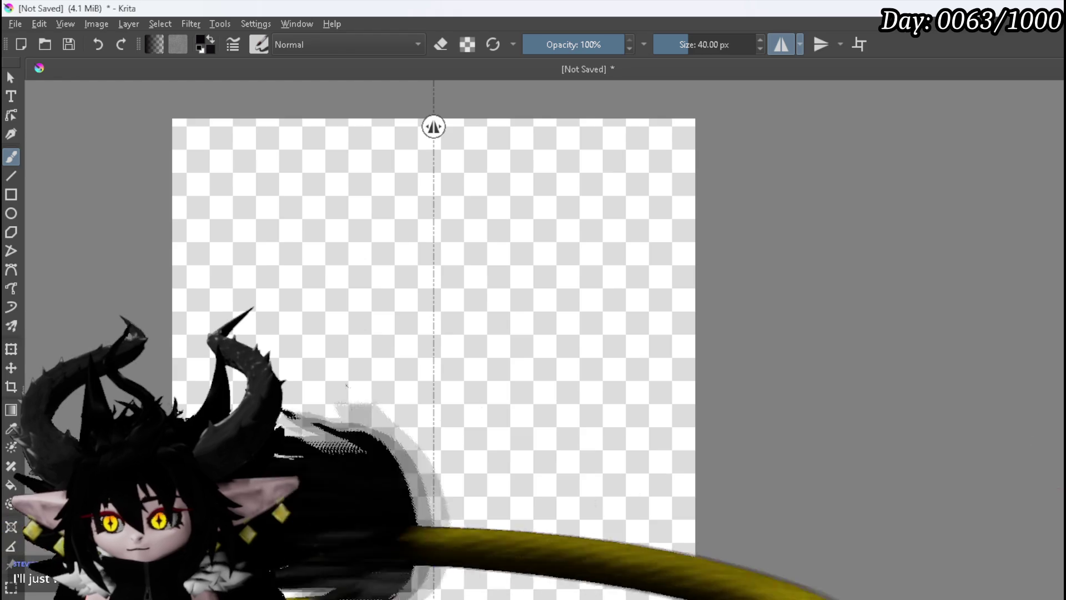
key(BackSpace)
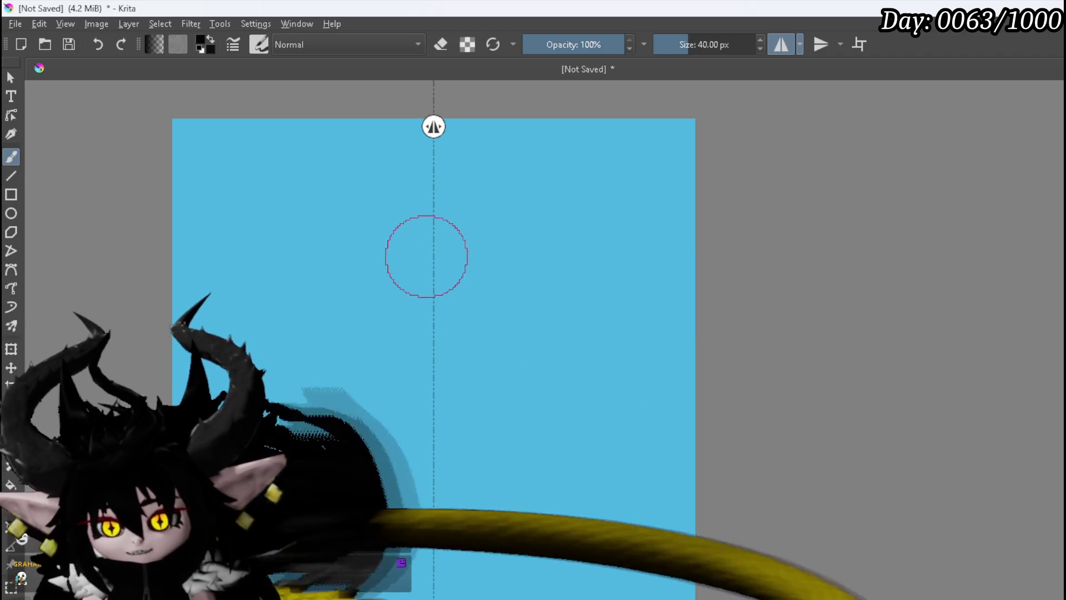
mouse_move(422, 319)
mouse_down()
mouse_move(432, 308)
mouse_move(387, 356)
mouse_move(426, 359)
mouse_move(398, 349)
mouse_up()
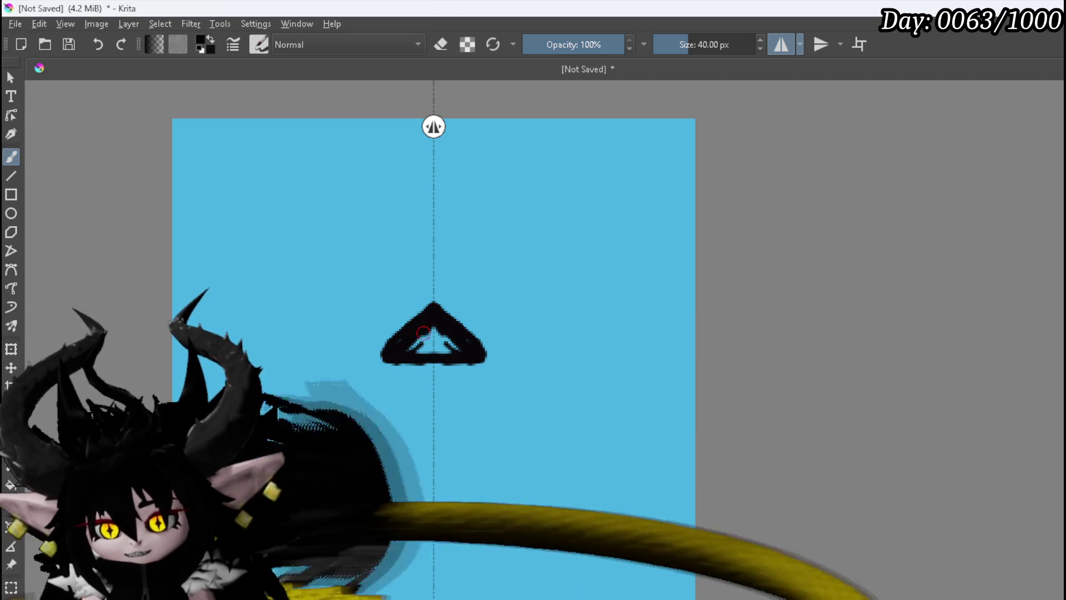
mouse_move(421, 337)
mouse_down()
mouse_move(441, 346)
mouse_move(418, 367)
mouse_move(415, 464)
mouse_up()
mouse_move(413, 511)
mouse_down()
mouse_move(426, 536)
mouse_move(432, 344)
mouse_up()
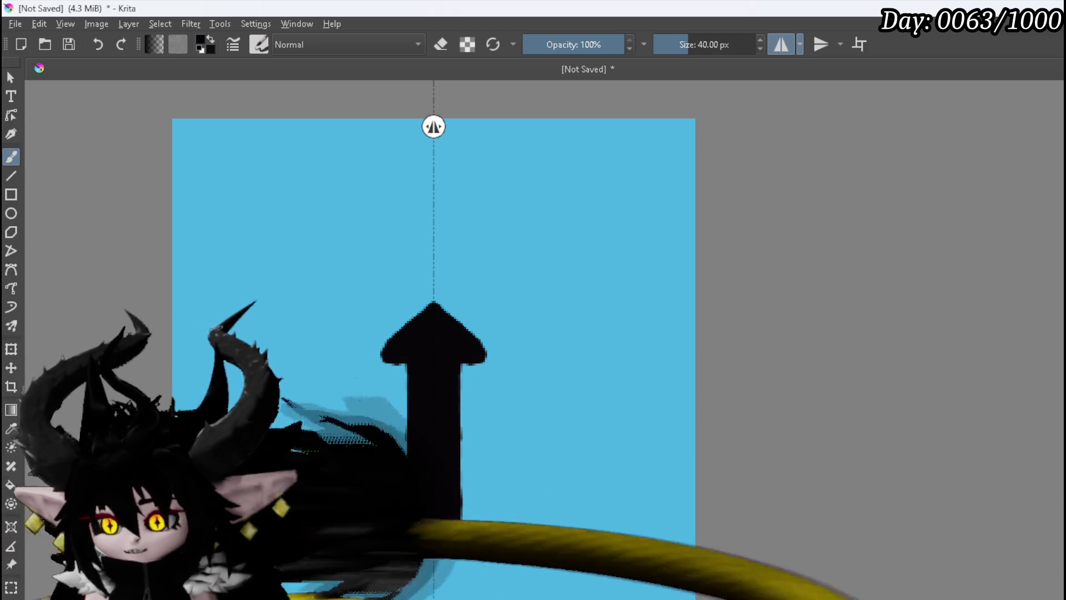
key(e)
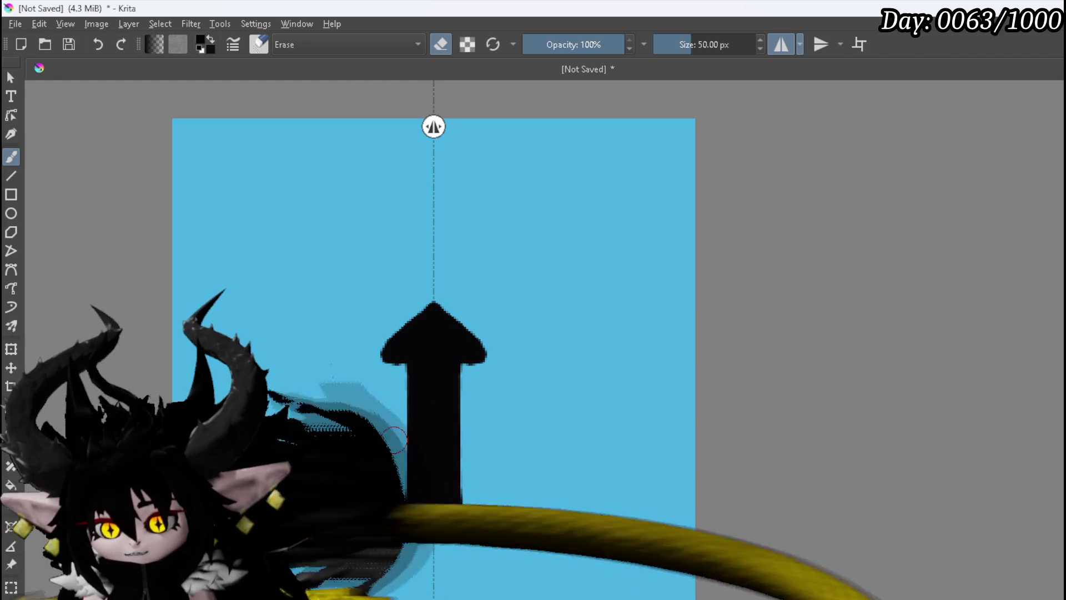
Step: Trim the arrow shaft's edges, sharpen the arrowhead tip, and paint a round black dot above it
drag(391, 518, 394, 541)
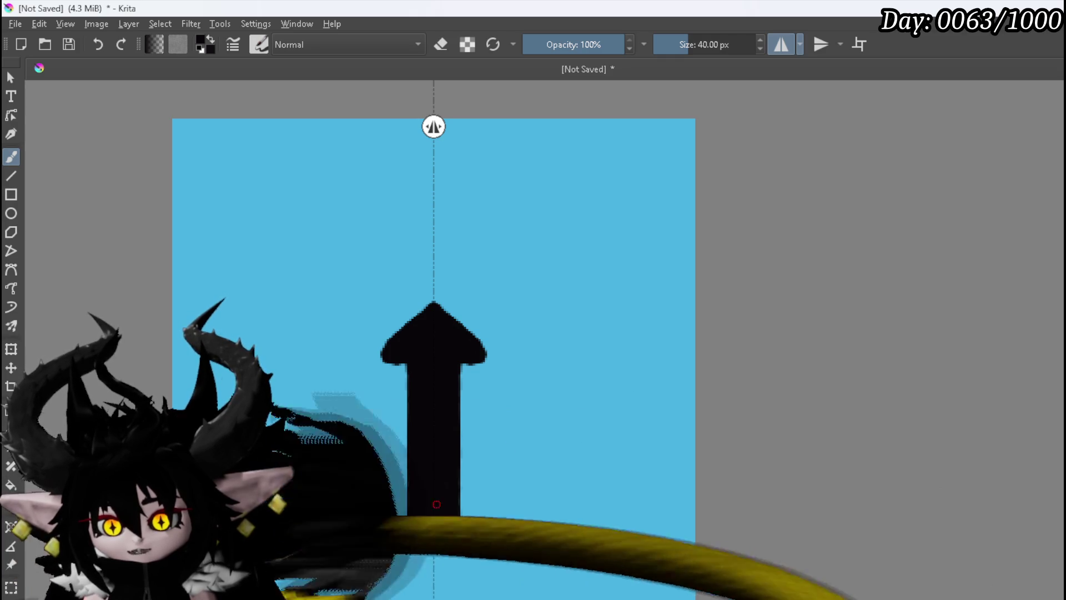
key(e)
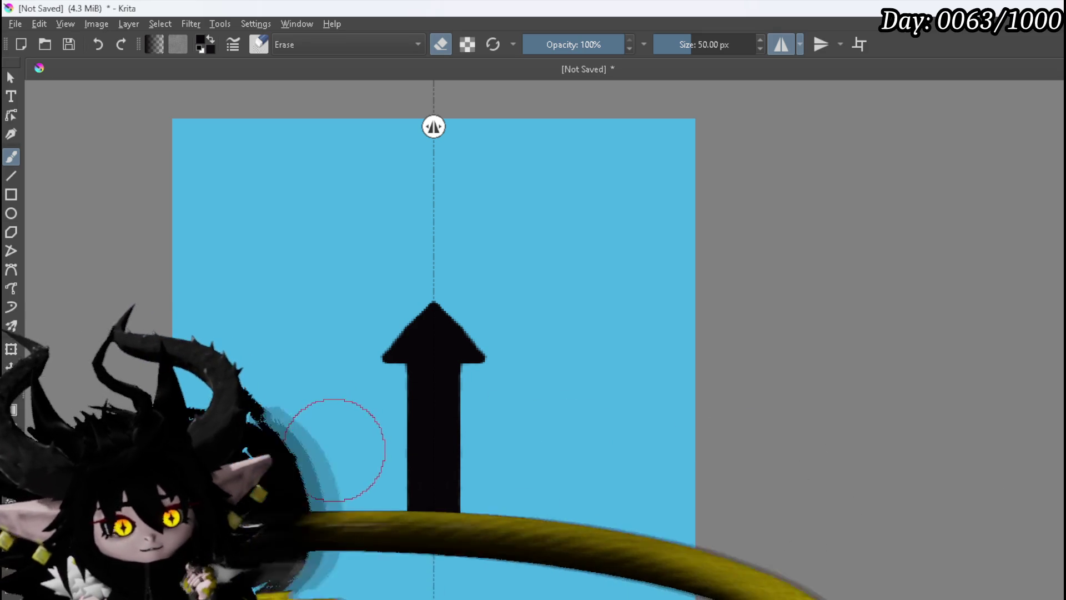
key(e)
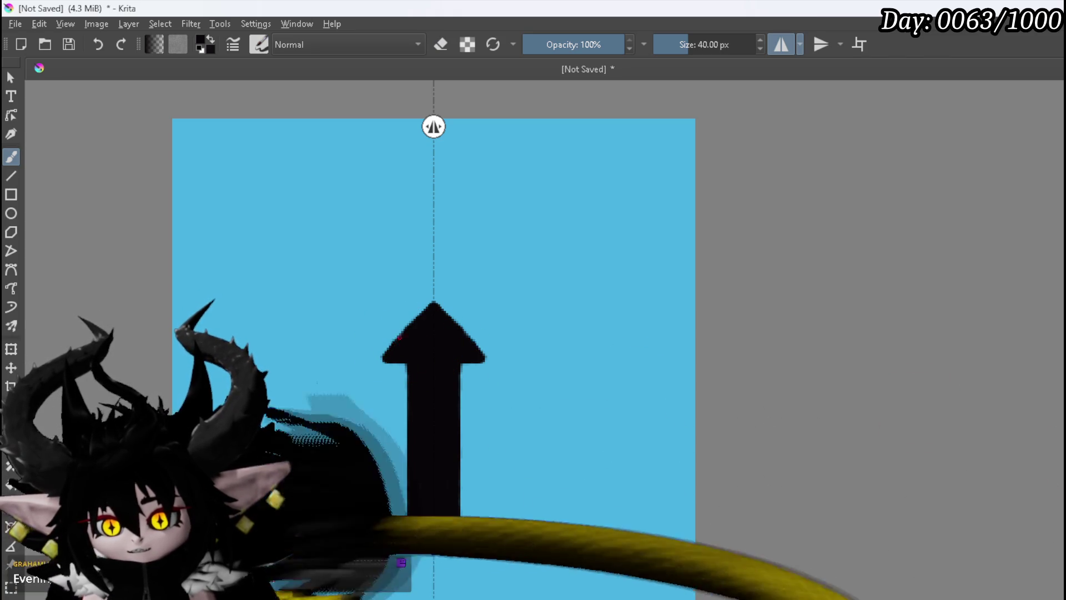
mouse_move(405, 328)
mouse_down()
mouse_move(426, 303)
mouse_move(415, 322)
mouse_up()
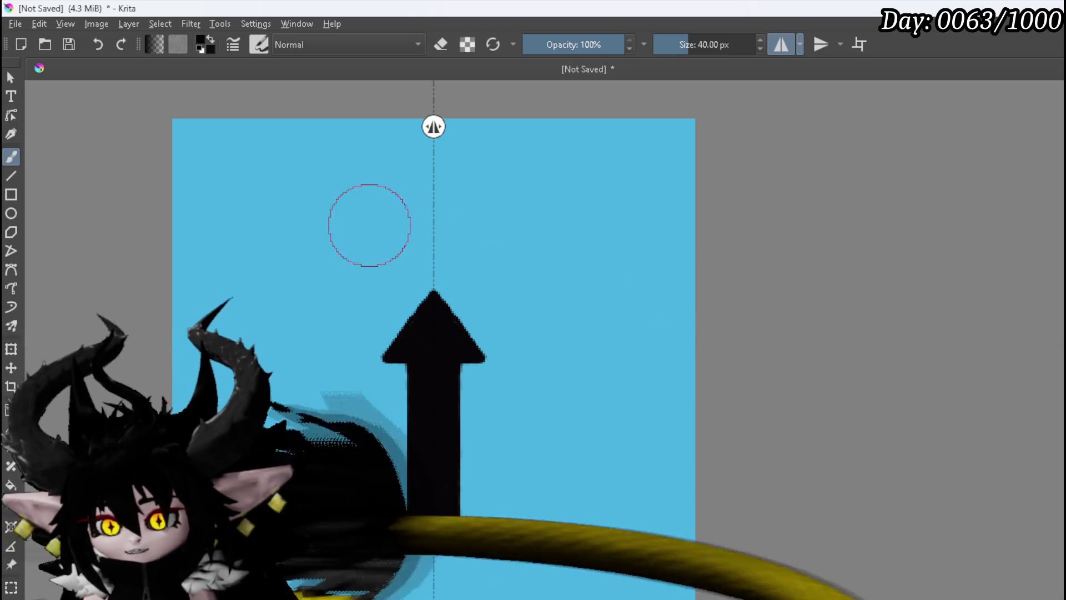
click(429, 183)
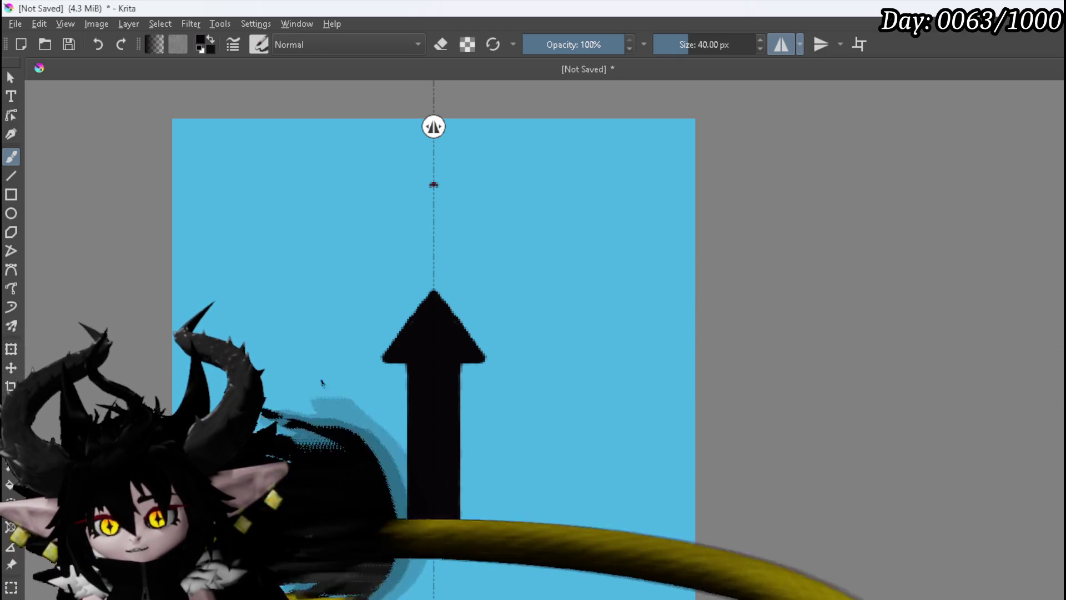
mouse_move(415, 196)
mouse_down()
mouse_move(433, 222)
mouse_move(431, 190)
mouse_up()
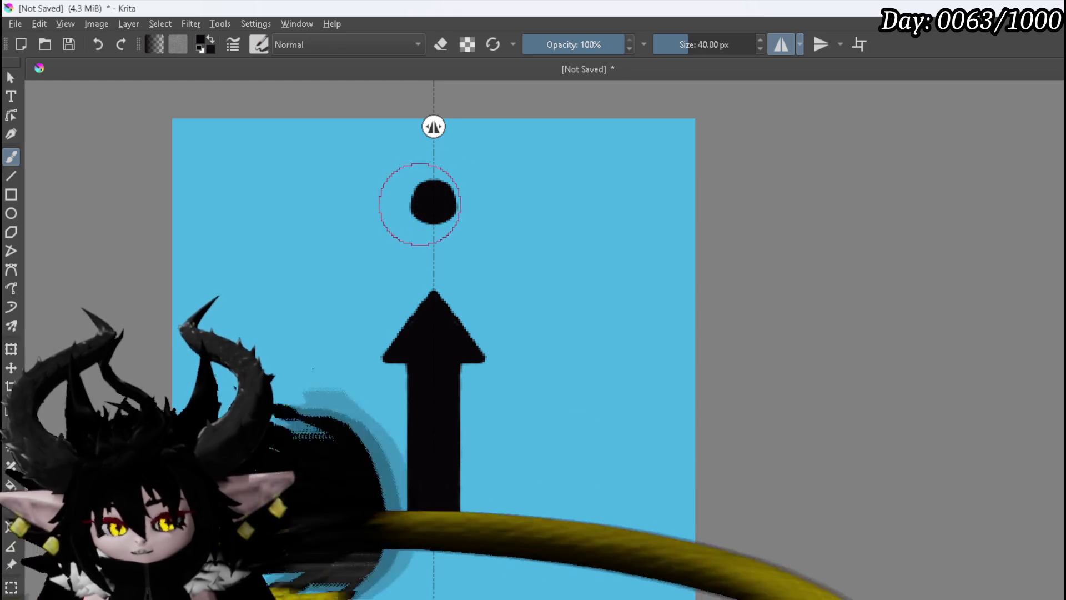